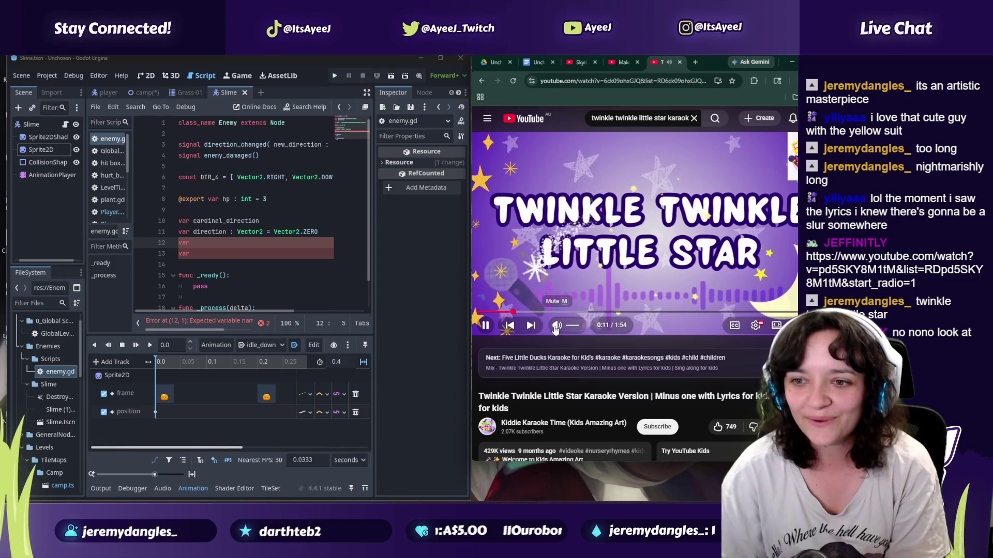
Raise the karaoke video's volume, then close the Twinkle Twinkle Little Star tab
{"action": "left_click_drag", "start_coordinate": [579, 326], "coordinate": [585, 326]}
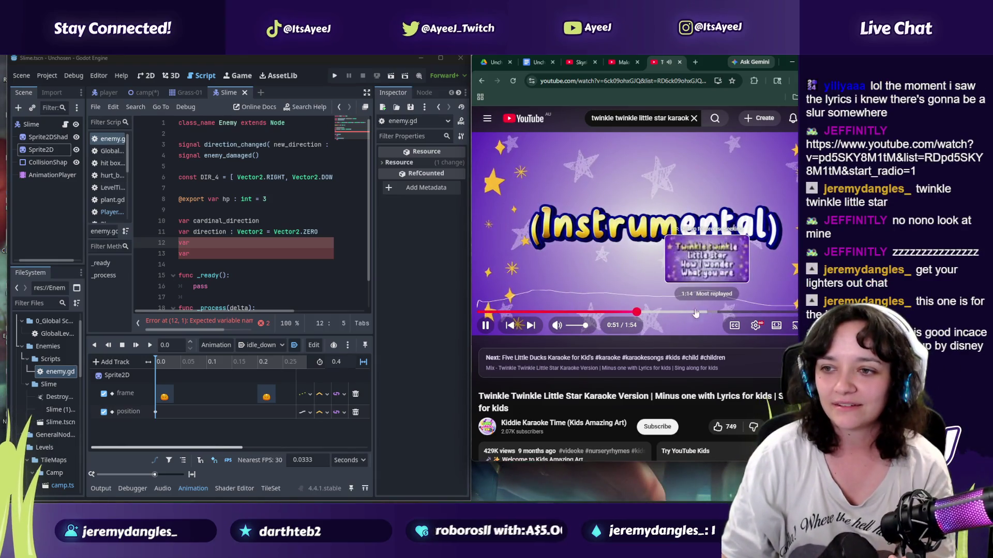
{"action": "left_click", "coordinate": [679, 62]}
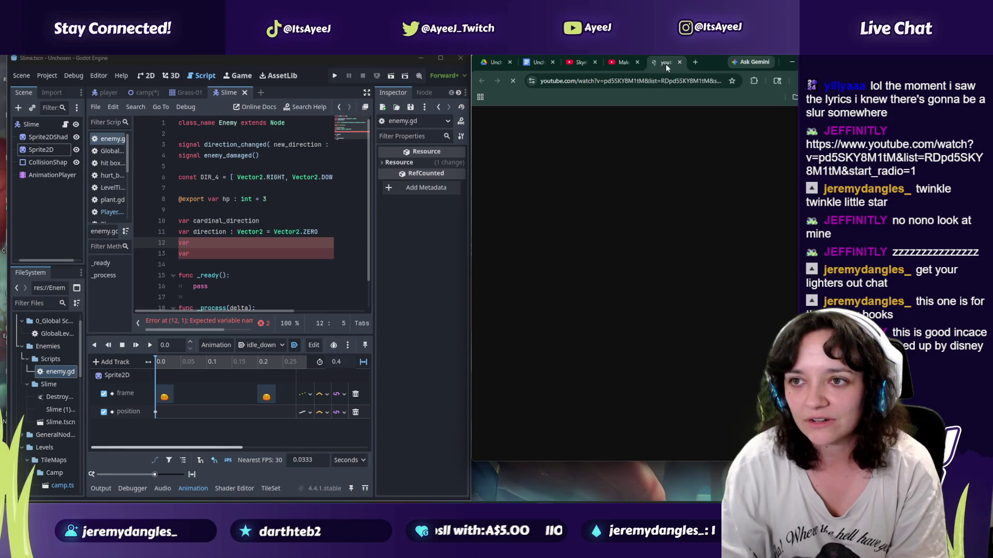
Merge the Squidward Nose window into the browser, play the mix, and start a 'cupcakke' search
{"action": "left_click", "coordinate": [680, 62]}
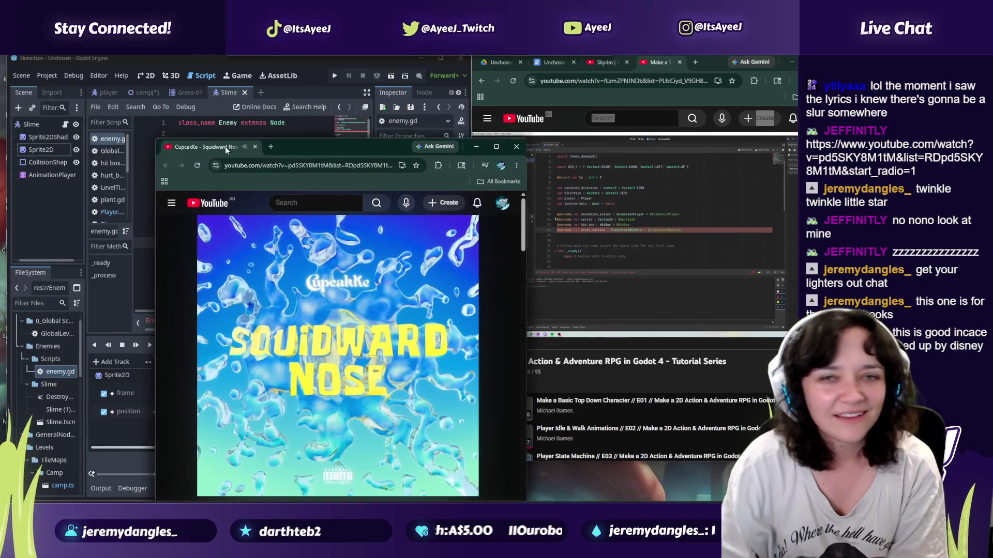
{"action": "left_click_drag", "start_coordinate": [225, 147], "coordinate": [667, 62]}
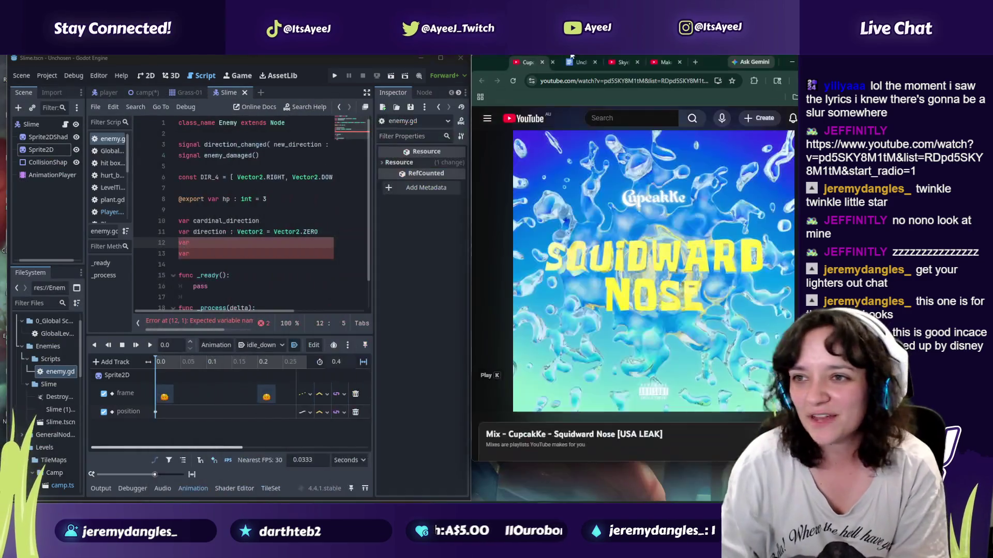
{"action": "left_click", "coordinate": [611, 333]}
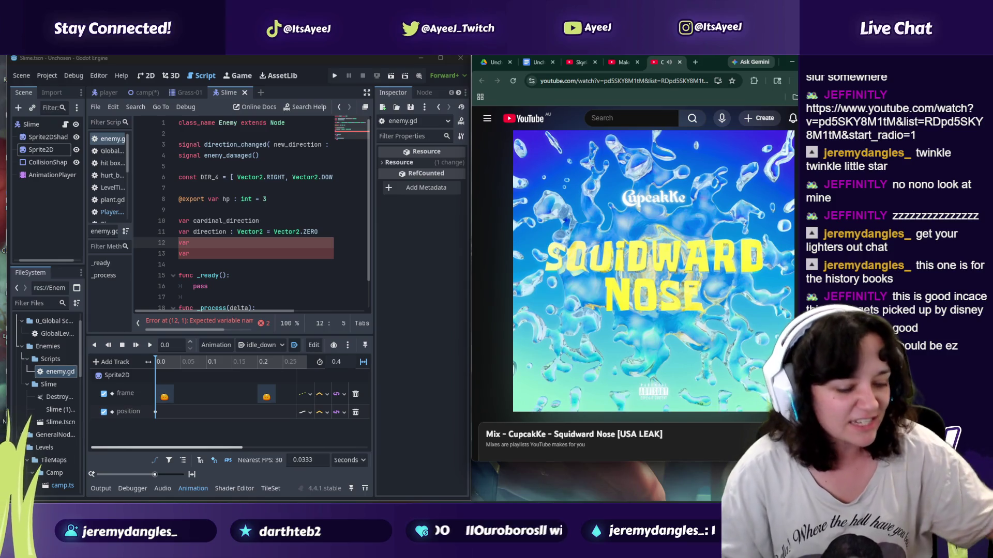
{"action": "mouse_move", "coordinate": [586, 264]}
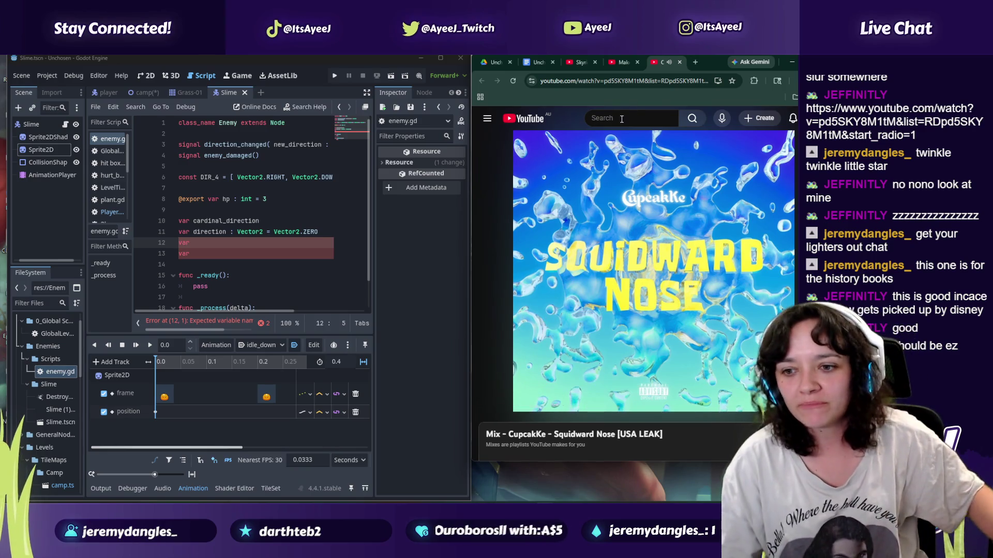
{"action": "type", "text": "cupcakke cpr"}
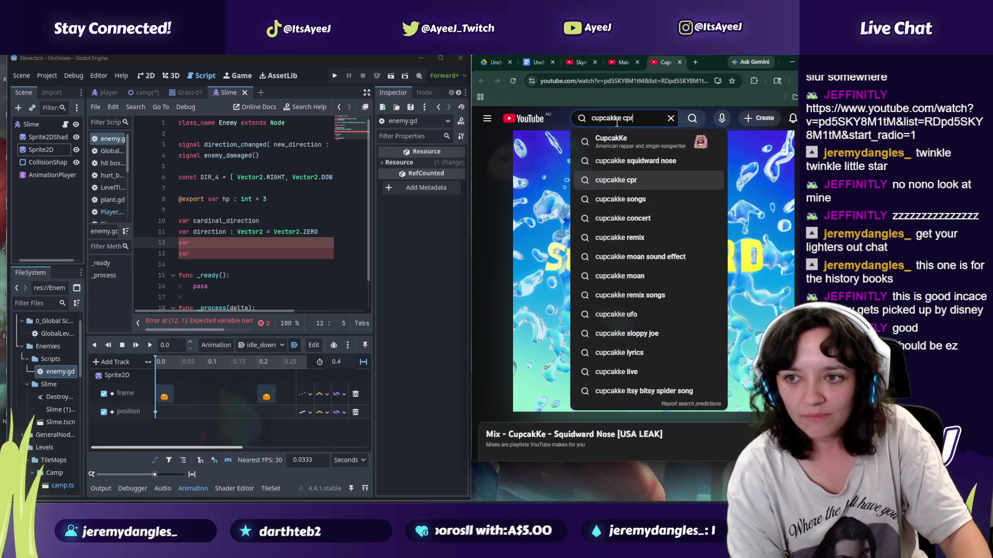
Search 'cupcakke cpr', open the CPR Cupcakke Instrumental mix, mute its pre-roll ad, and maximize the browser
{"action": "left_click", "coordinate": [616, 180]}
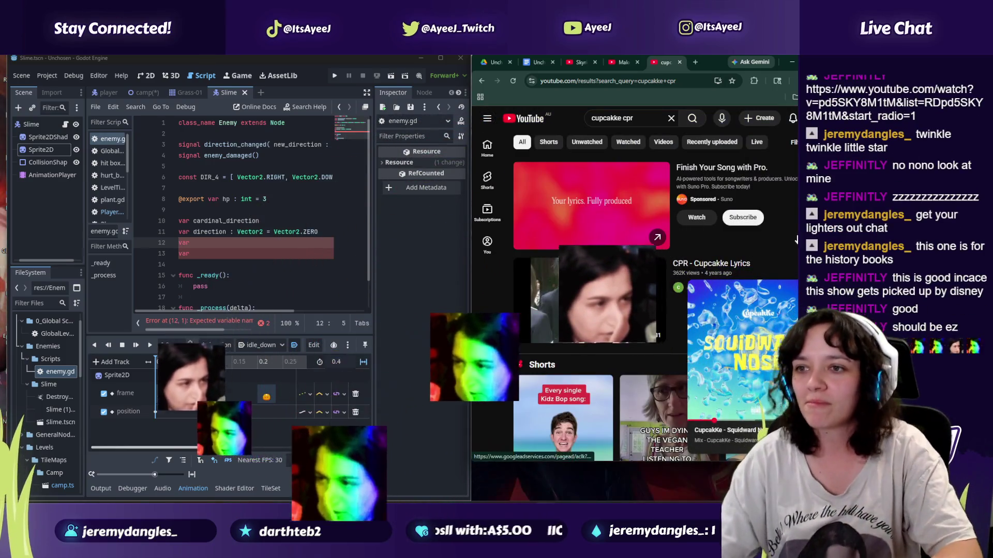
{"action": "scroll", "coordinate": [630, 285], "scroll_direction": "down", "scroll_amount": 5}
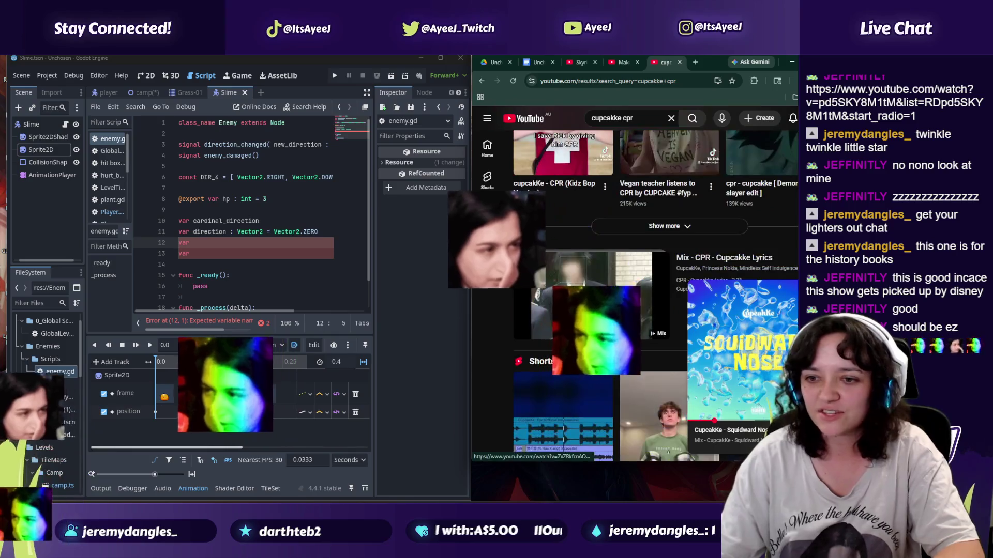
{"action": "left_click", "coordinate": [742, 351]}
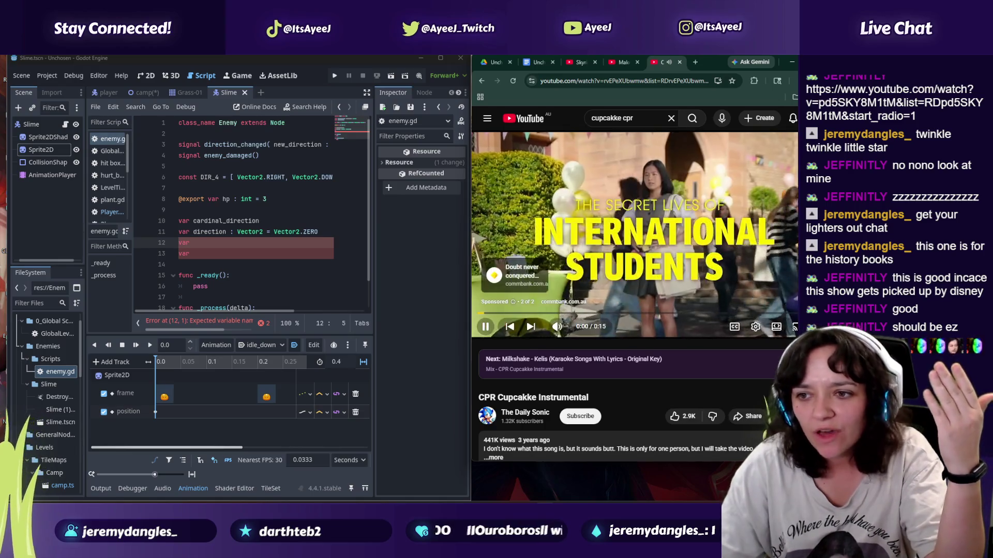
{"action": "left_click", "coordinate": [568, 330]}
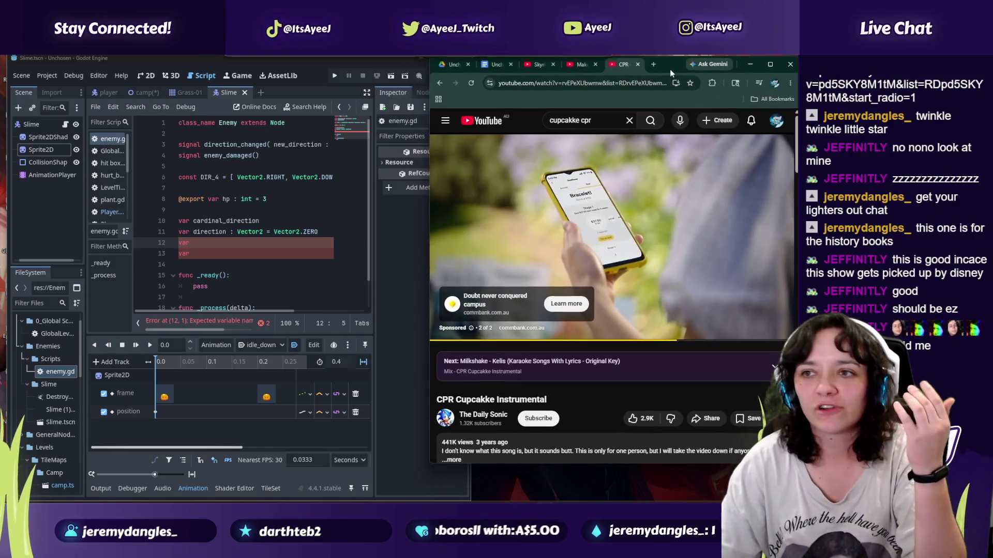
{"action": "double_click", "coordinate": [711, 67]}
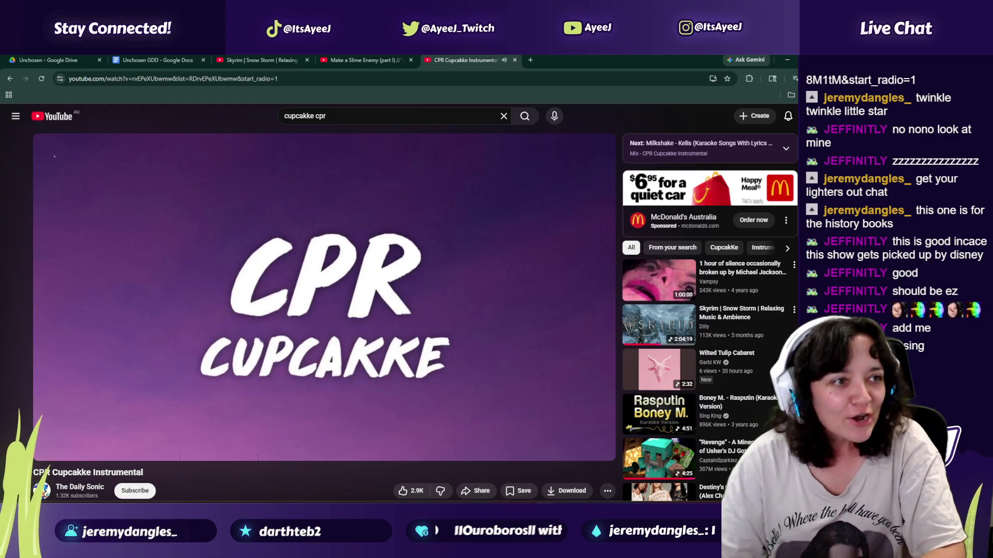
Snap the browser window to the right half of the screen and nudge it further right
{"action": "mouse_move", "coordinate": [385, 326]}
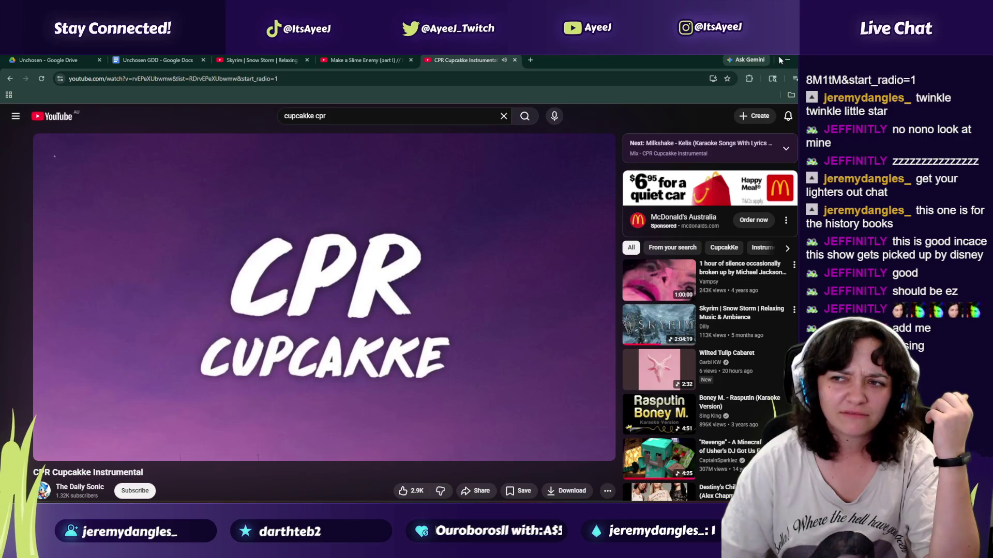
{"action": "mouse_move", "coordinate": [796, 59]}
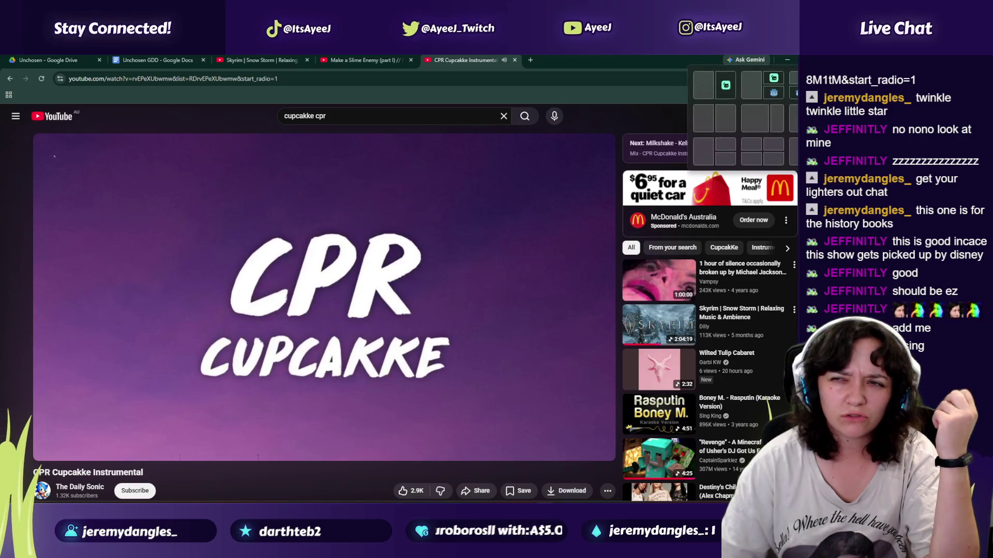
{"action": "left_click", "coordinate": [726, 85]}
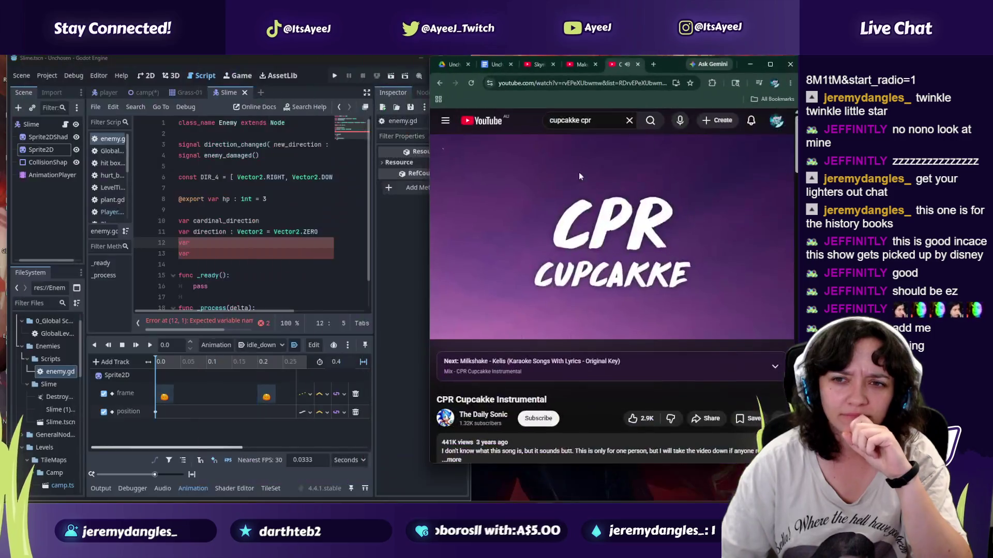
{"action": "left_click_drag", "start_coordinate": [670, 70], "coordinate": [712, 65]}
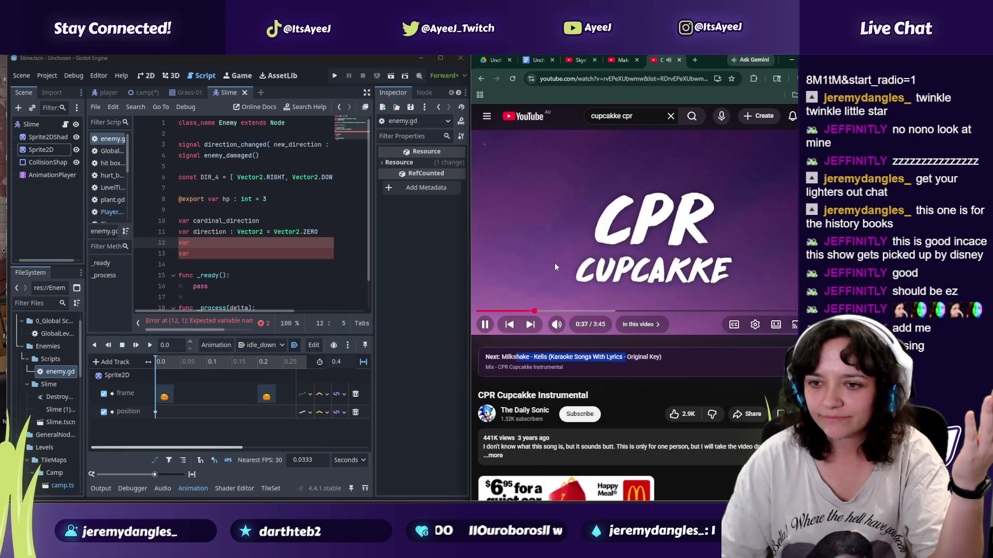
Pause the instrumental, search 'cupcakke cpr normal', and open the original CupcakKe Cpr track
{"action": "left_click", "coordinate": [554, 263]}
{"action": "left_click", "coordinate": [554, 263]}
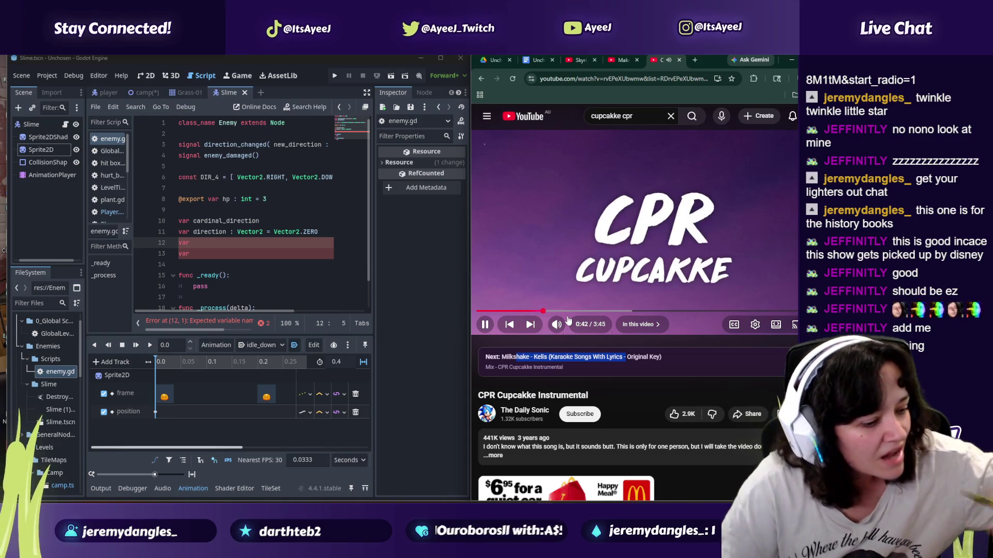
{"action": "left_click", "coordinate": [611, 227]}
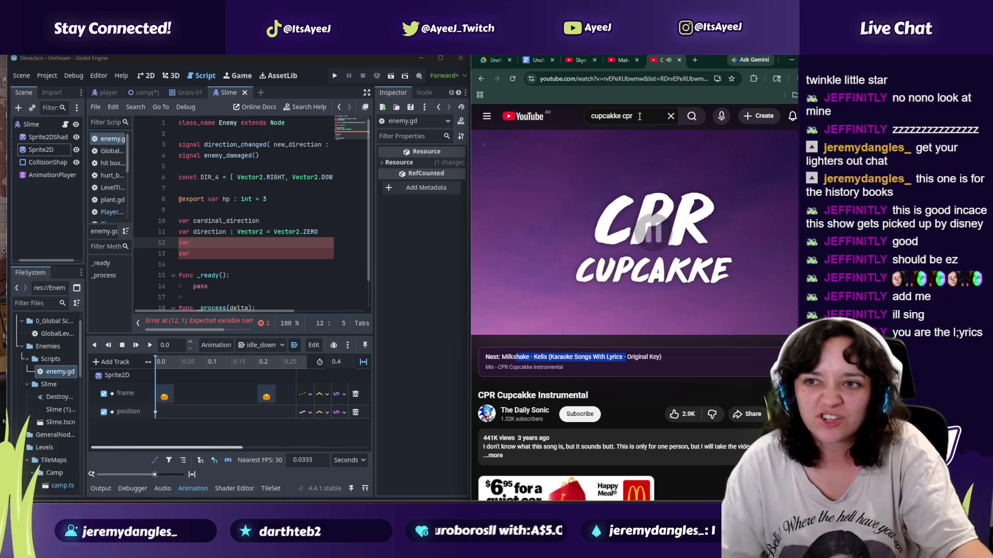
{"action": "left_click", "coordinate": [641, 118]}
{"action": "type", "text": "norm"}
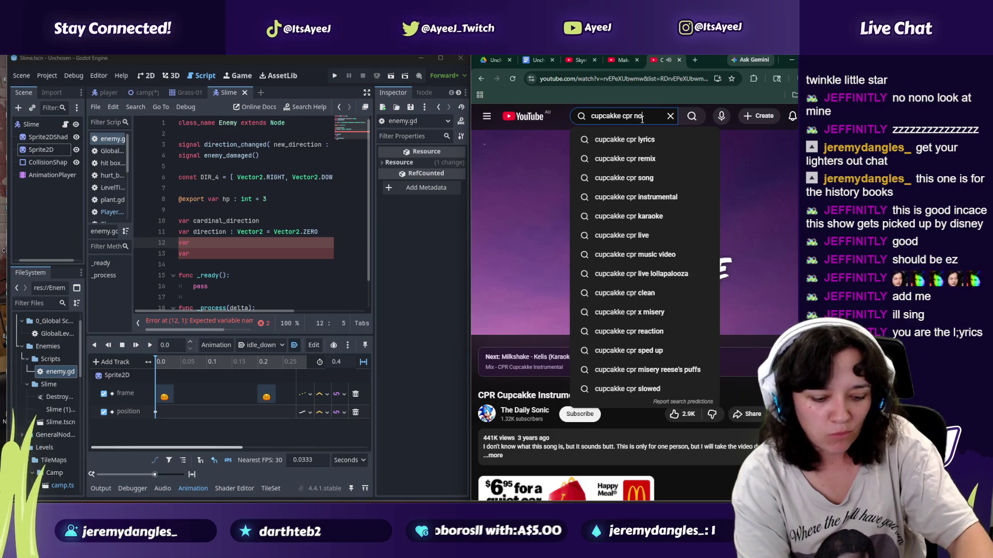
{"action": "type", "text": "al"}
{"action": "key", "text": "Return"}
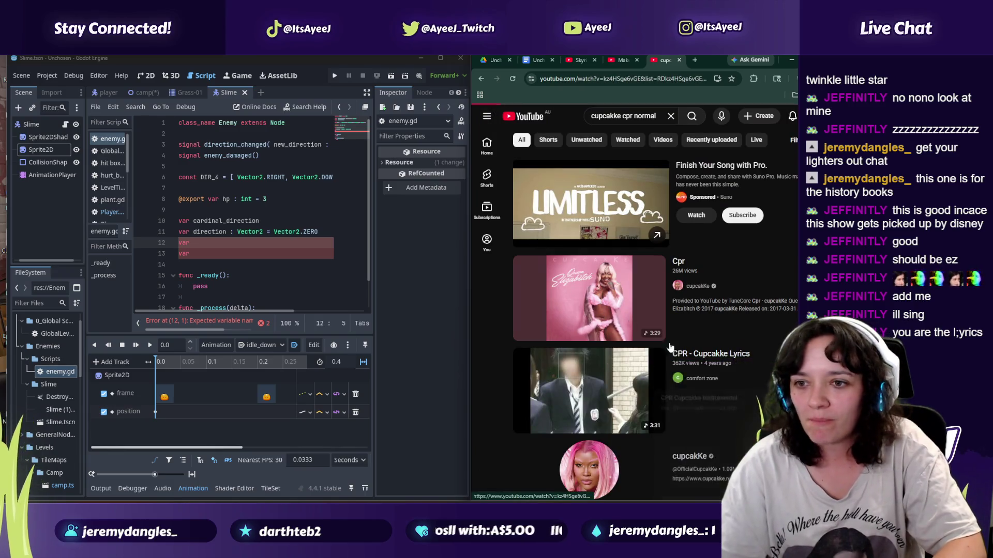
{"action": "left_click", "coordinate": [597, 323]}
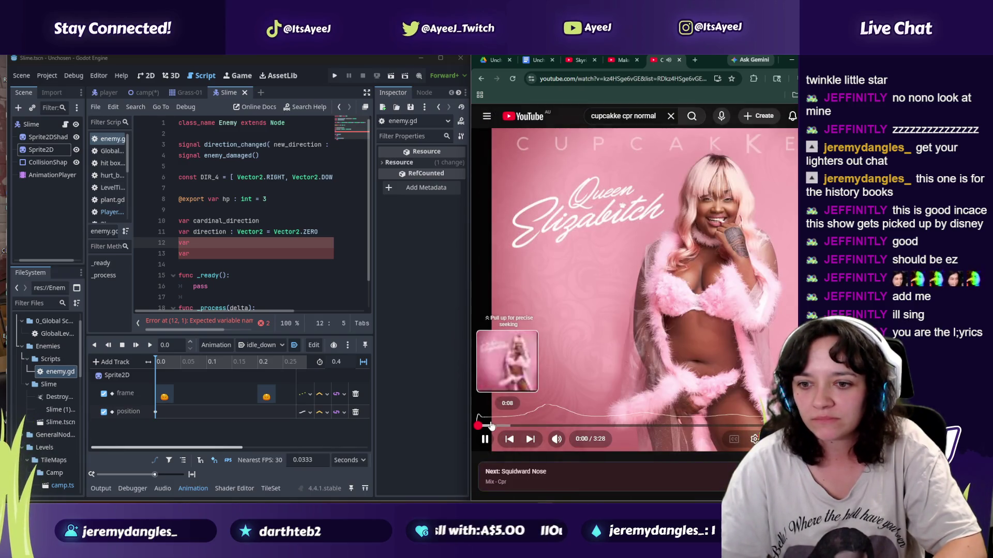
Scrub through the Cpr track, close it, and resume the Skyrim Snow Storm ambience
{"action": "left_click", "coordinate": [493, 426]}
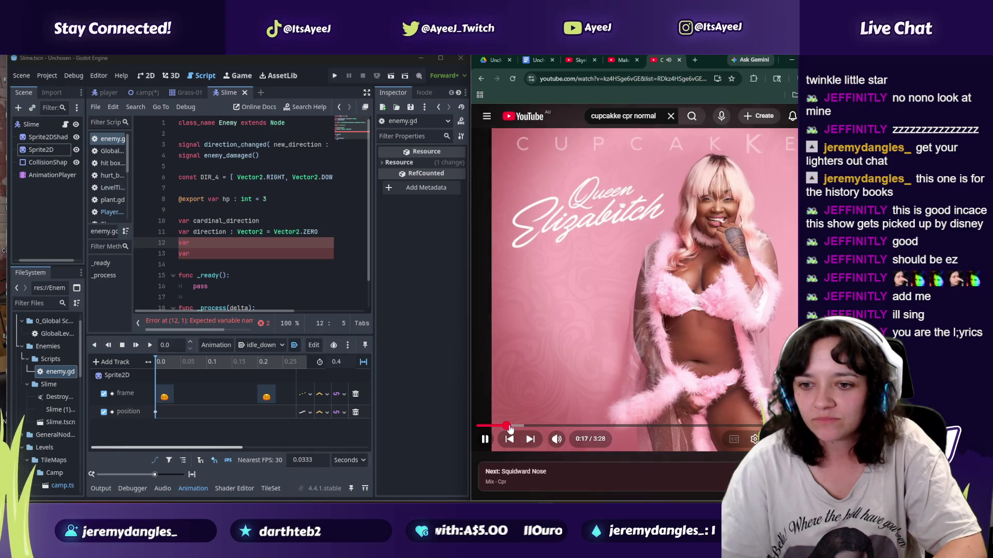
{"action": "left_click", "coordinate": [497, 427]}
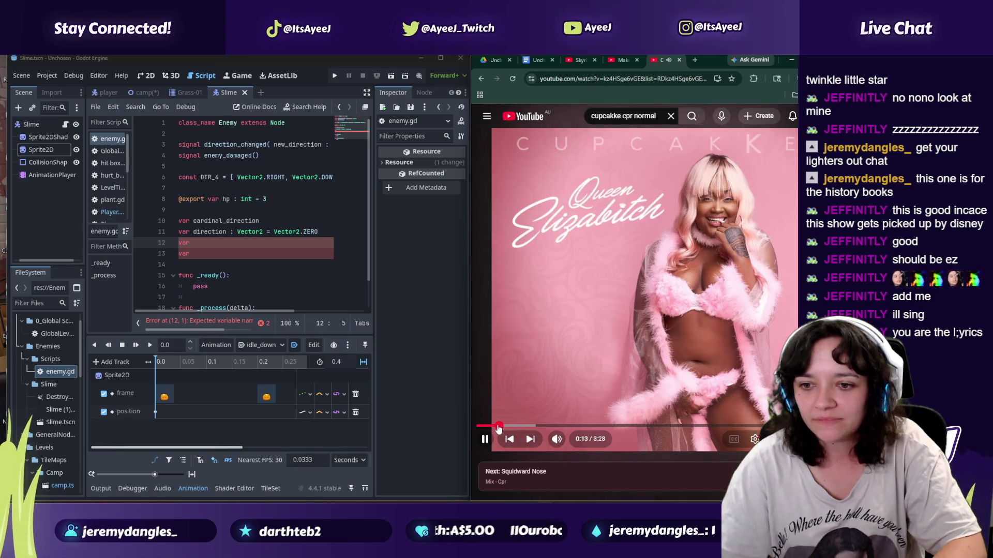
{"action": "left_click", "coordinate": [496, 427]}
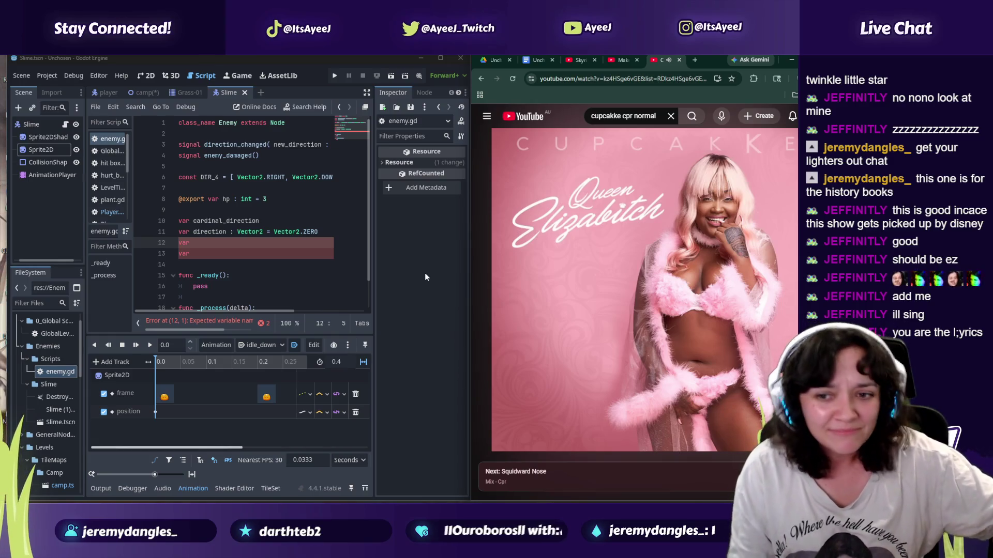
{"action": "mouse_move", "coordinate": [591, 223]}
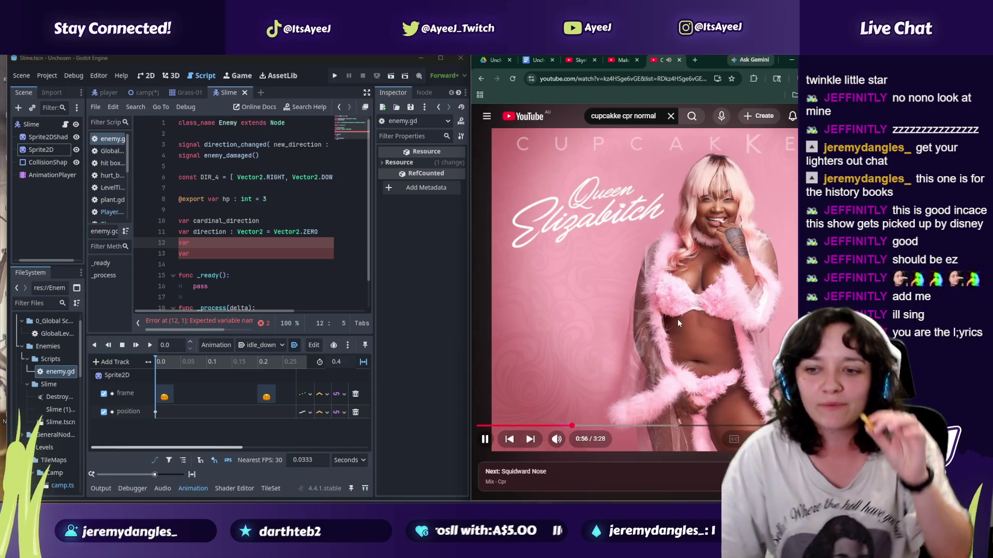
{"action": "left_click", "coordinate": [679, 60]}
{"action": "left_click", "coordinate": [605, 60]}
{"action": "left_click", "coordinate": [686, 292]}
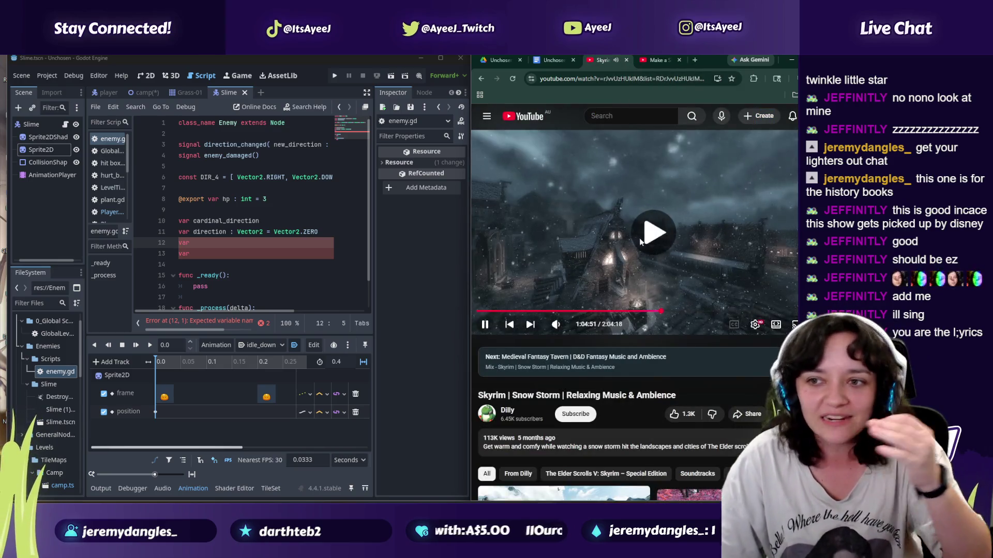
{"action": "left_click", "coordinate": [658, 60]}
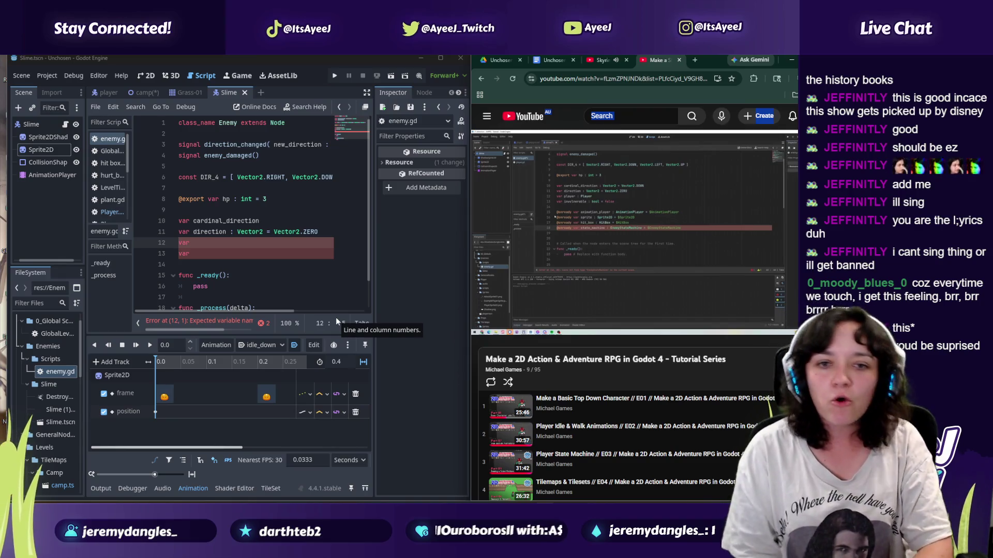
Place the caret after the empty var on line 12 of enemy.gd
{"action": "left_click", "coordinate": [206, 245]}
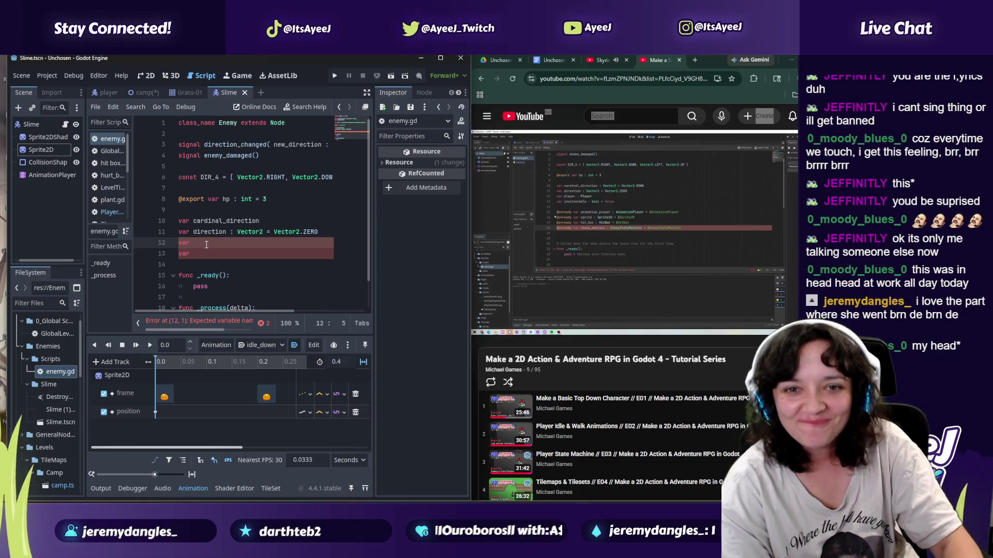
Declare 'var player : Player' on line 12, fixing typos and a wrong autocompletion
{"action": "type", "text": "playuer"}
{"action": "key", "text": "BackSpace"}
{"action": "key", "text": "BackSpace"}
{"action": "key", "text": "BackSpace"}
{"action": "type", "text": "er :"}
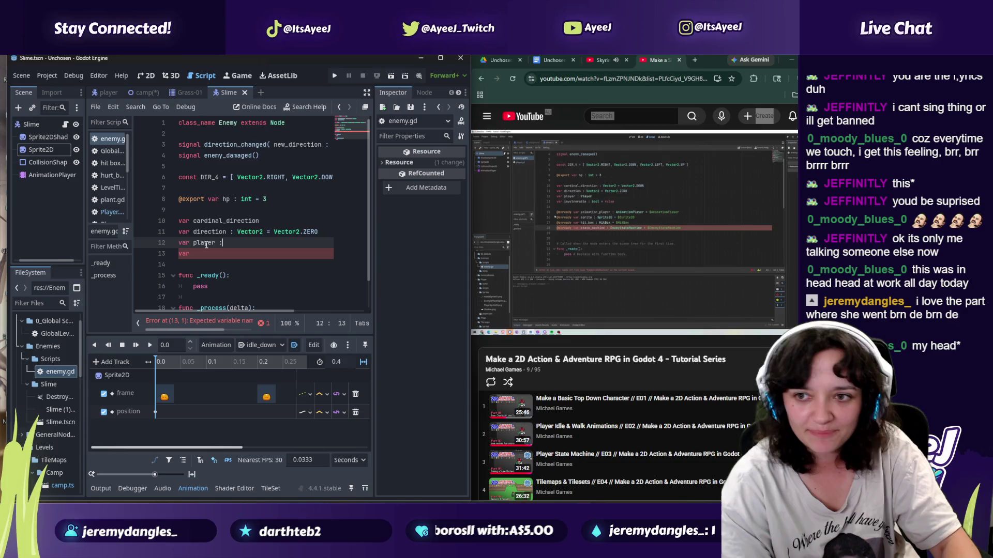
{"action": "type", "text": " Pl"}
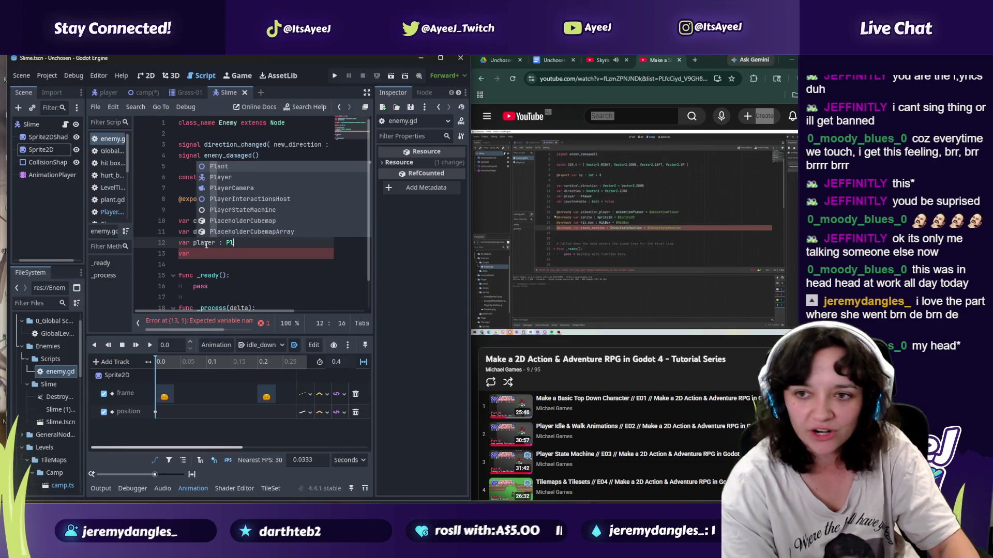
{"action": "type", "text": "yer"}
{"action": "key", "text": "BackSpace"}
{"action": "key", "text": "BackSpace"}
{"action": "key", "text": "BackSpace"}
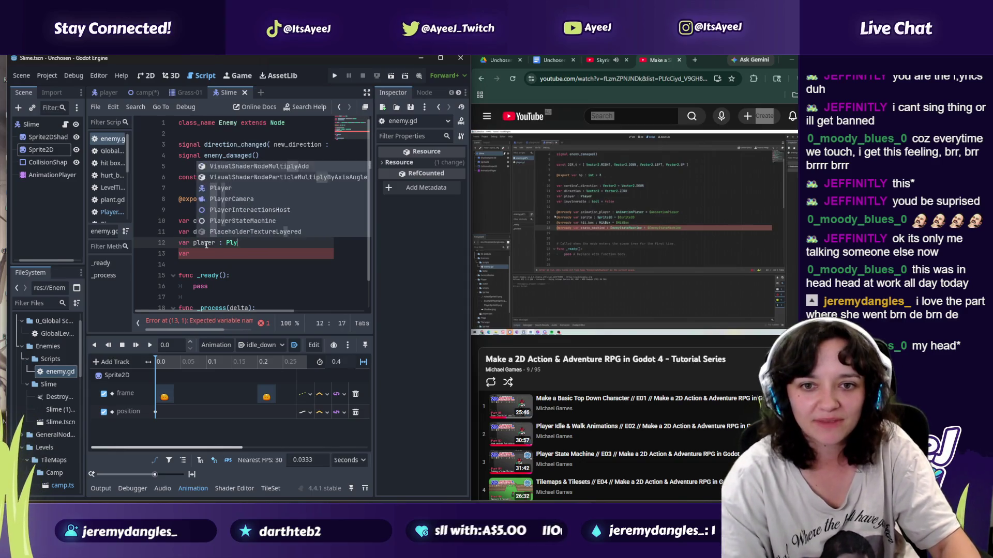
{"action": "type", "text": "ayer"}
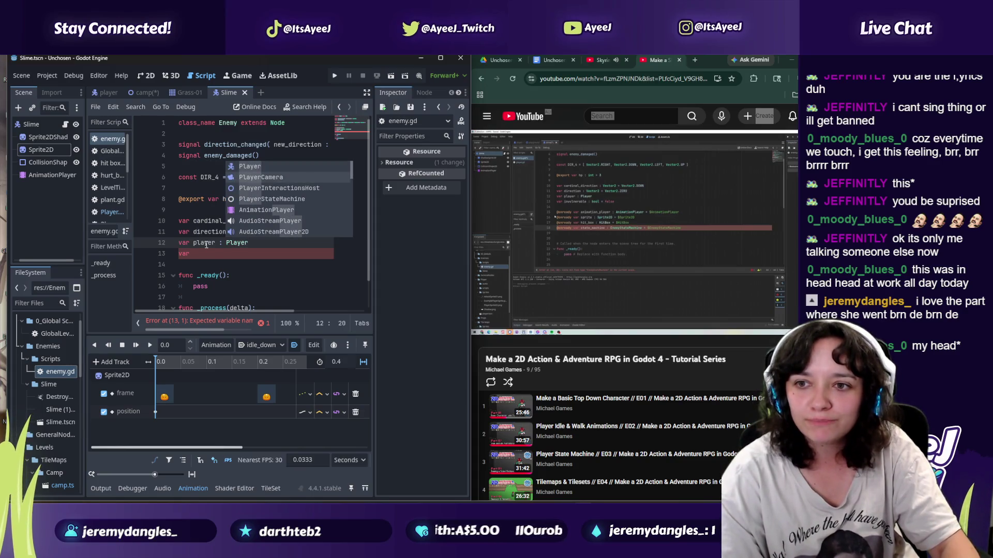
{"action": "key", "text": "Return"}
{"action": "key", "text": "BackSpace"}
{"action": "key", "text": "BackSpace"}
{"action": "key", "text": "BackSpace"}
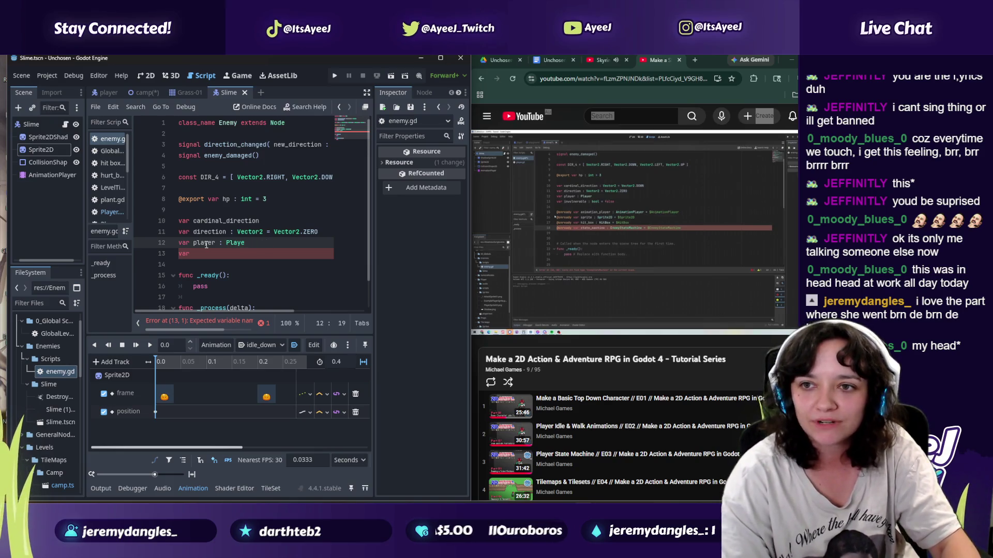
{"action": "type", "text": "r"}
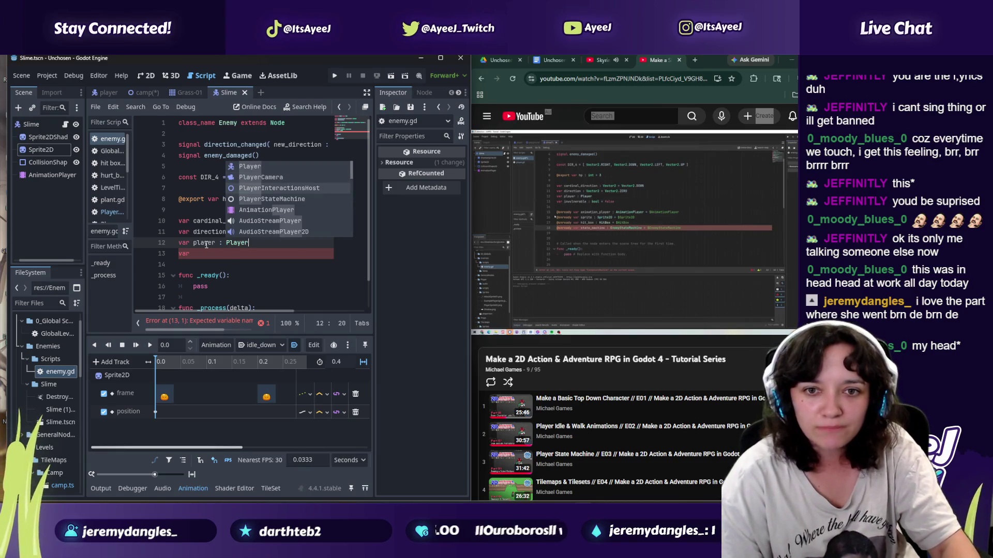
Add 'var invulnerable : bool = false' on line 13
{"action": "left_click", "coordinate": [196, 257]}
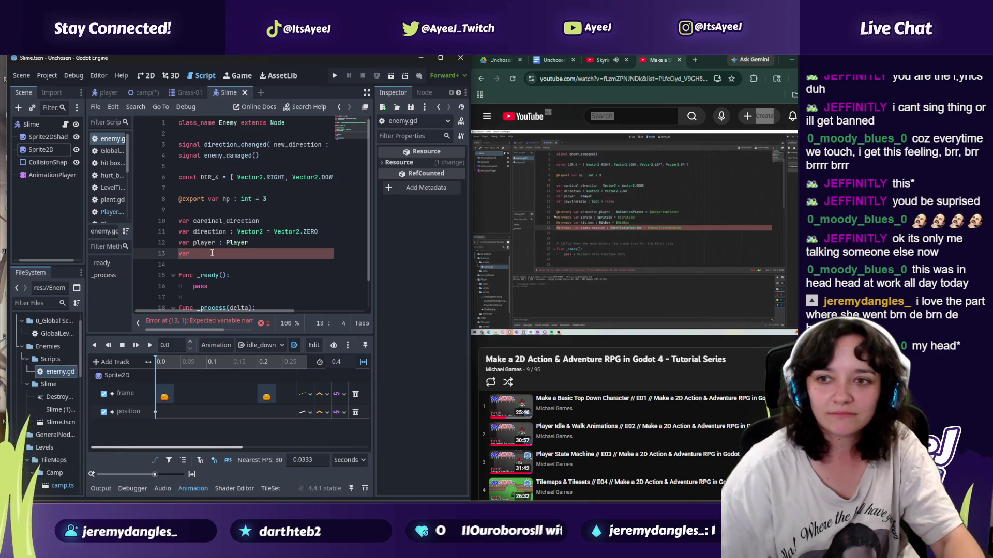
{"action": "type", "text": "invel"}
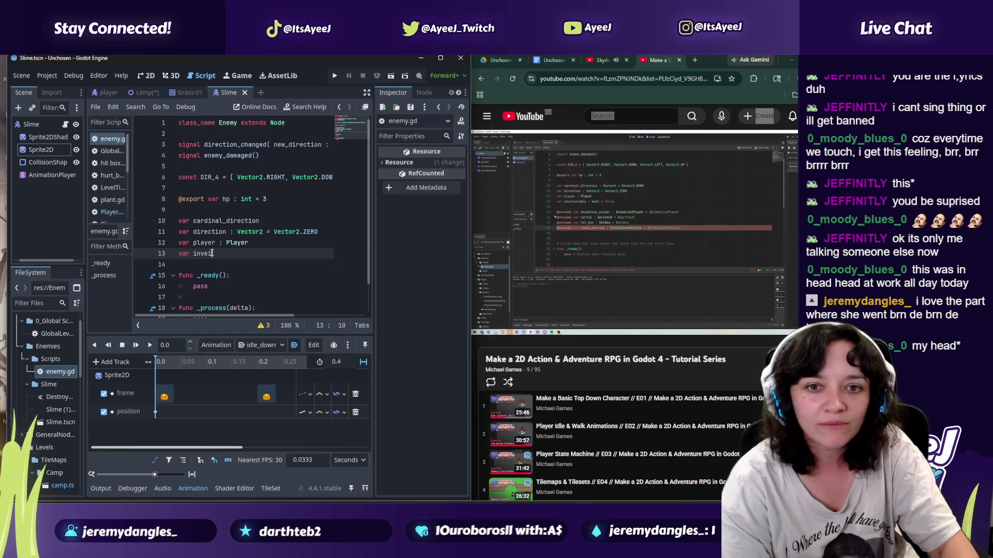
{"action": "key", "text": "BackSpace"}
{"action": "type", "text": "ulner"}
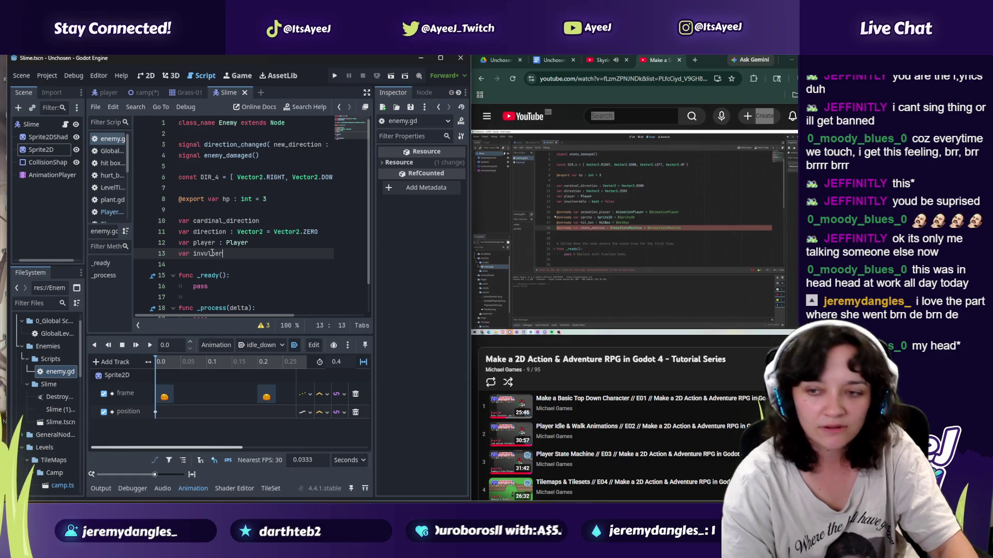
{"action": "type", "text": "able "}
{"action": "type", "text": ": b"}
{"action": "type", "text": " bool"}
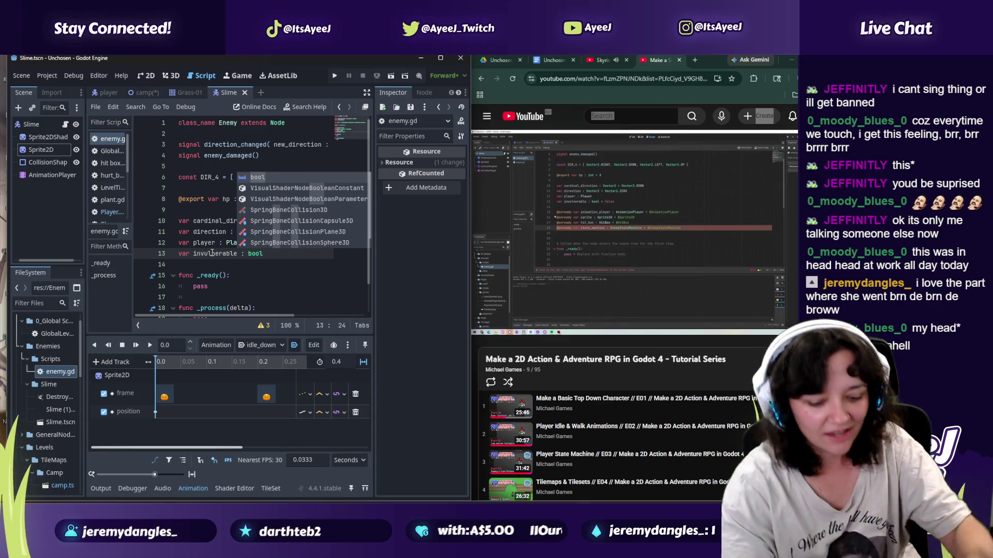
{"action": "type", "text": "="}
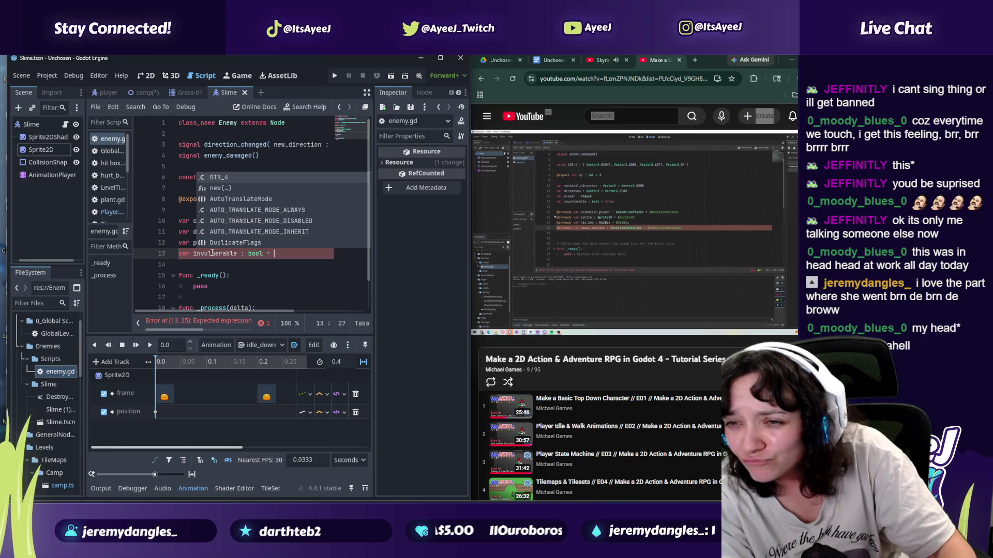
{"action": "type", "text": "false"}
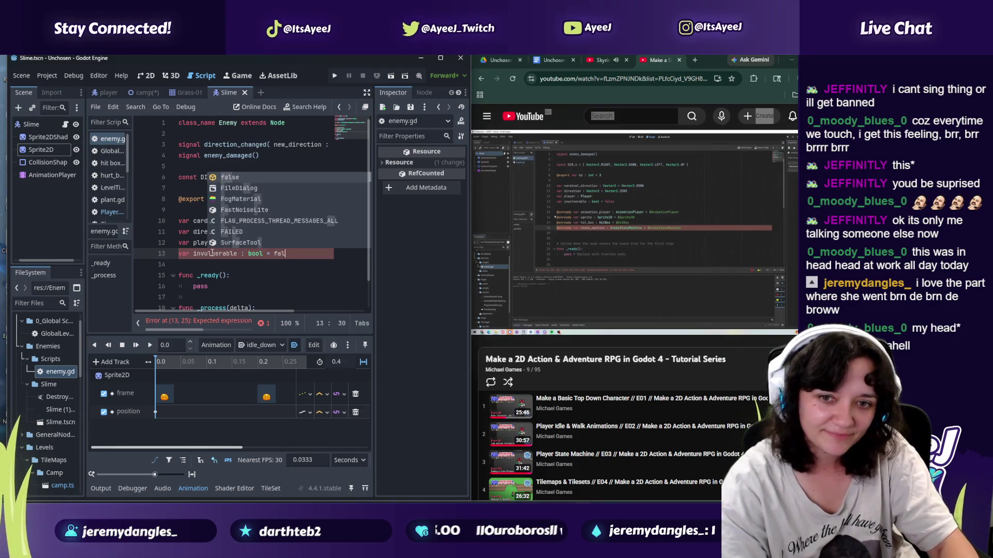
{"action": "key", "text": "Down"}
{"action": "key", "text": "Return"}
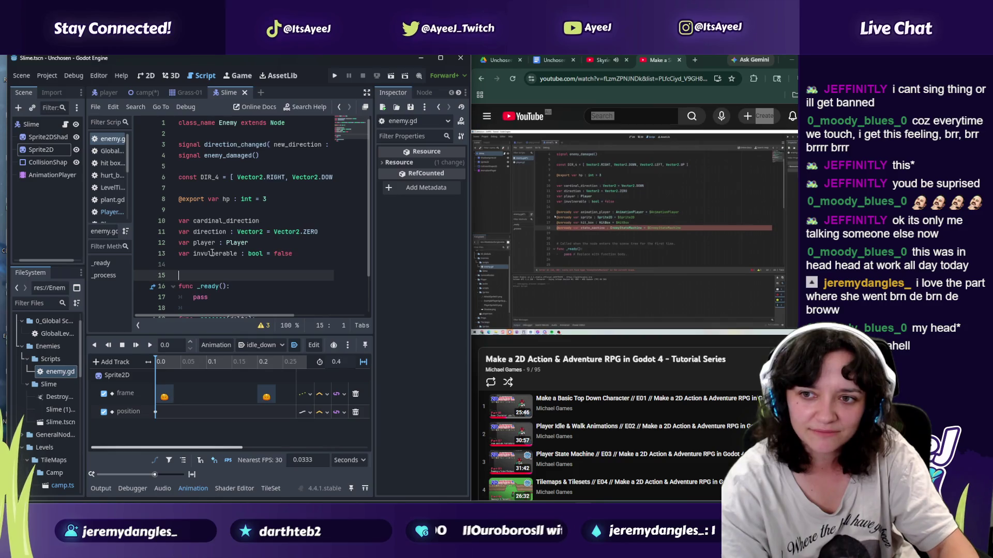
{"action": "type", "text": "@onready"}
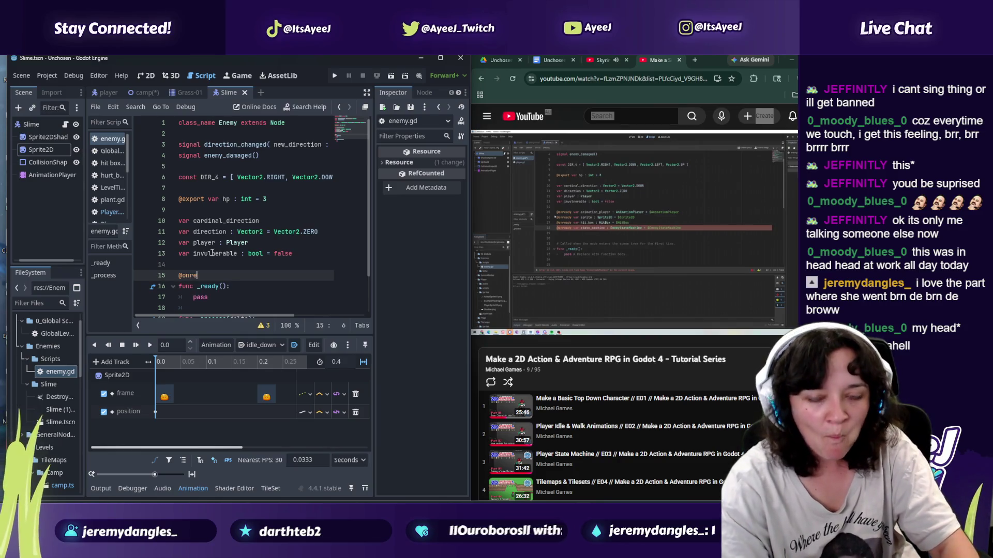
{"action": "type", "text": " var  ani"}
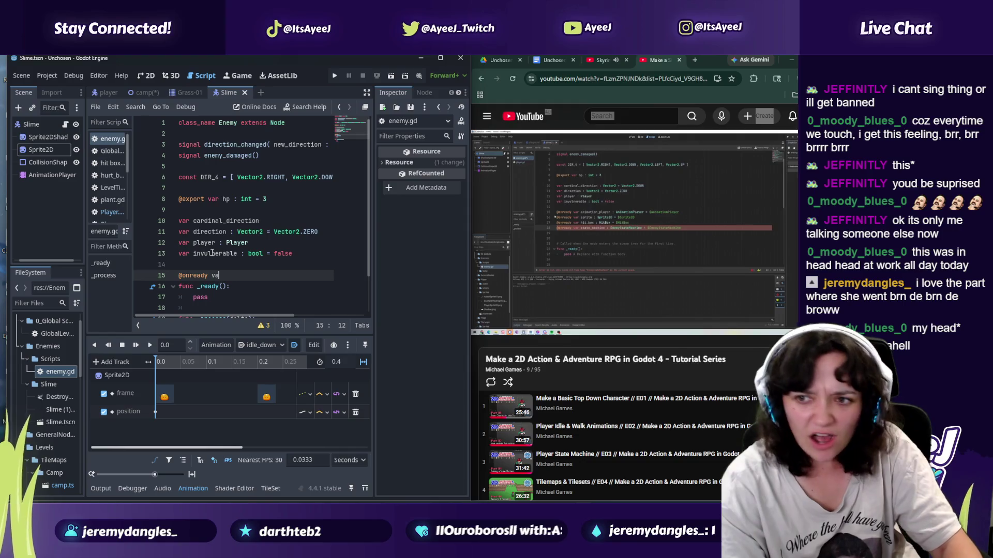
{"action": "key", "text": "BackSpace"}
{"action": "type", "text": "imation_player"}
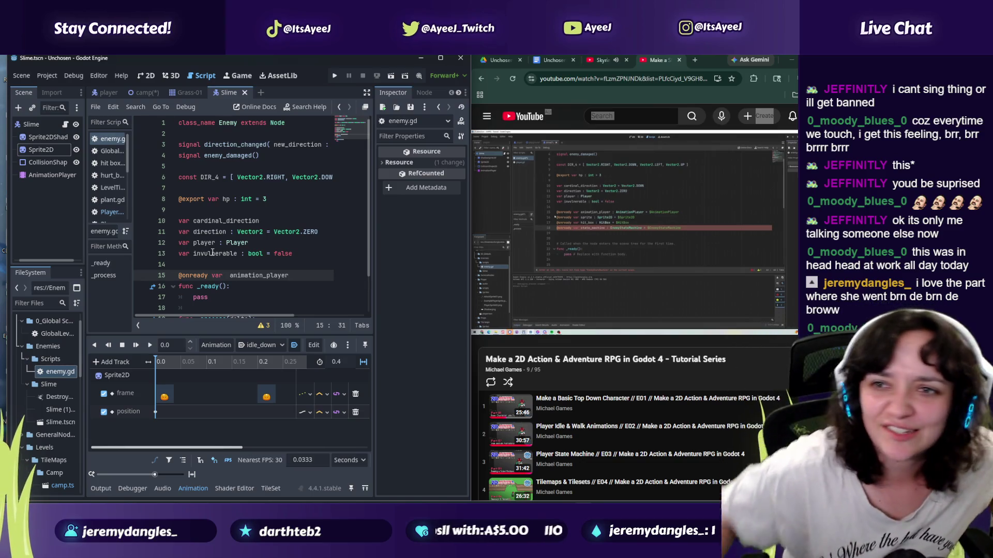
{"action": "left_click", "coordinate": [593, 61]}
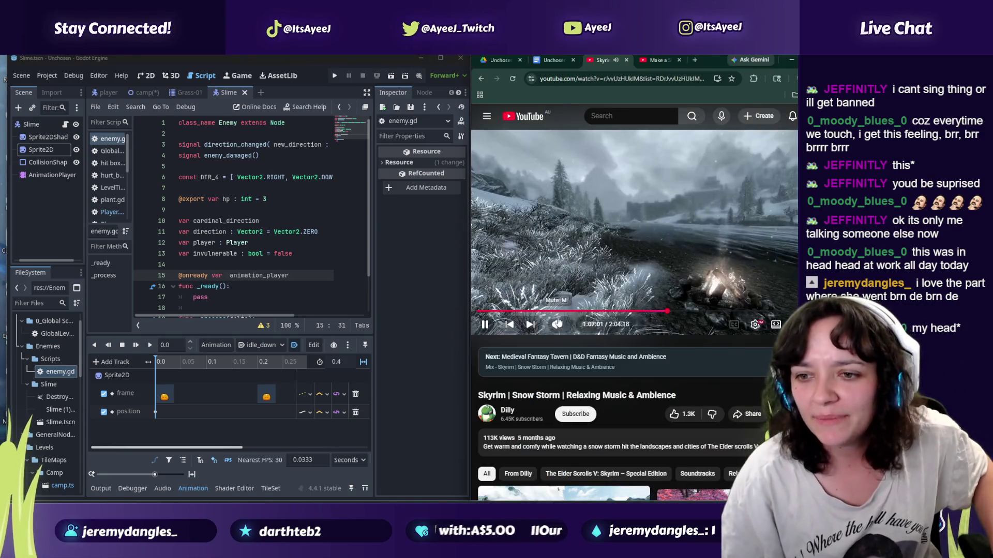
Return the browser to the Godot RPG tutorial, later switching to the Skyrim ambience video
{"action": "left_click", "coordinate": [662, 61]}
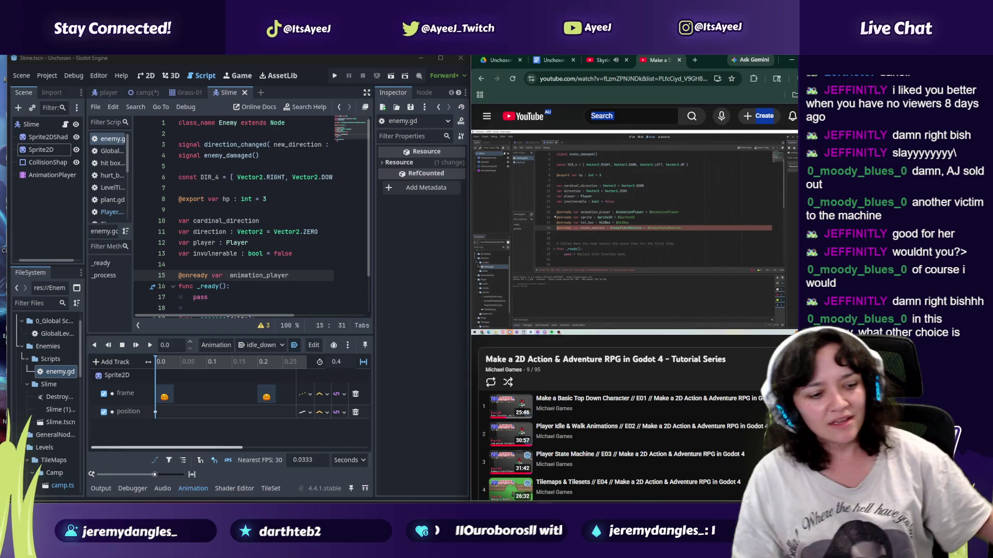
{"action": "left_click", "coordinate": [603, 60]}
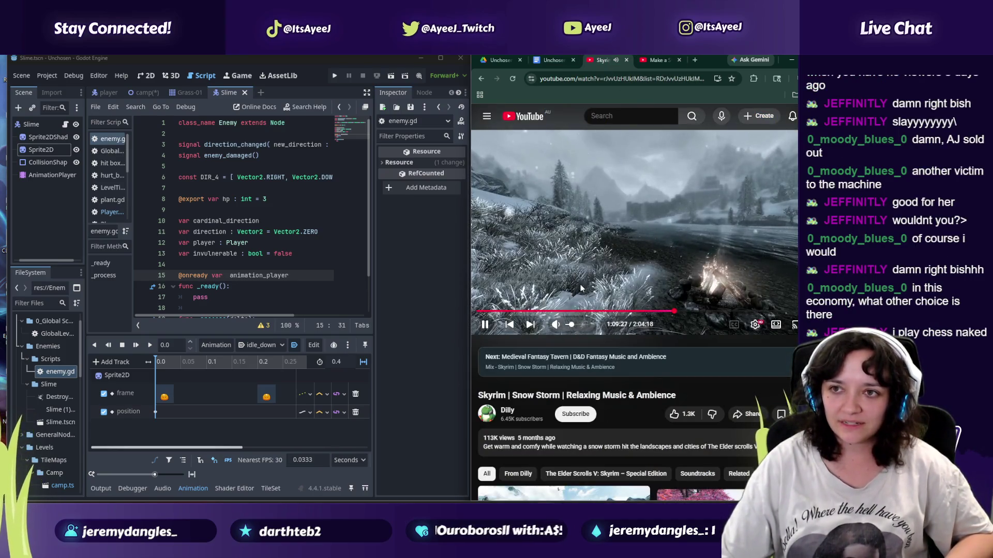
{"action": "left_click", "coordinate": [666, 61]}
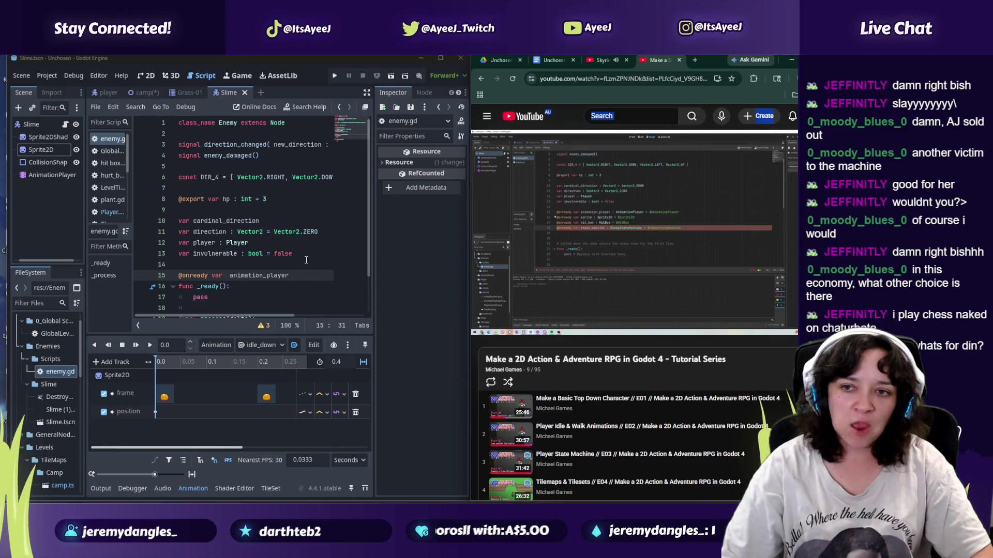
Type animation_player as ': AnimationPlayer = ' on line 15, removing the extra space
{"action": "left_click", "coordinate": [294, 277]}
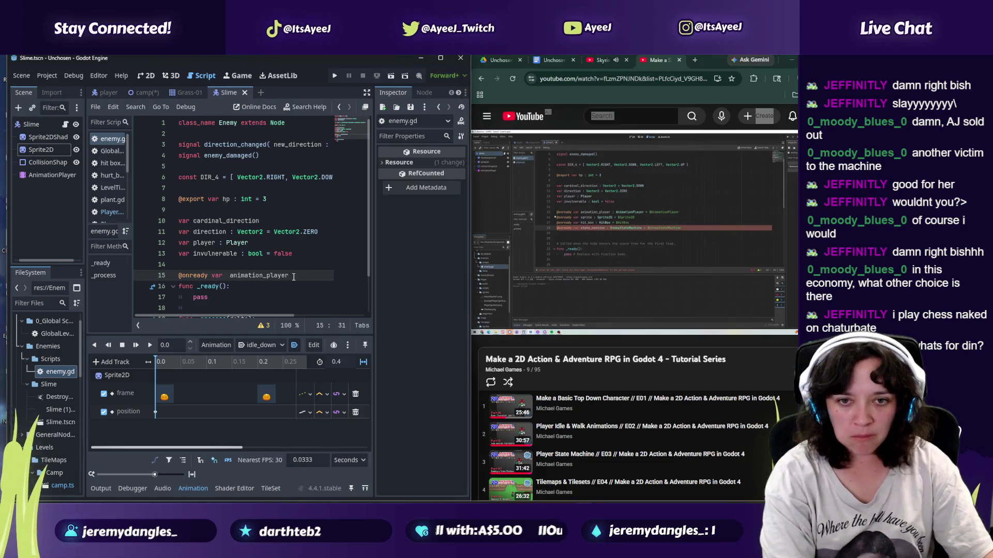
{"action": "key", "text": "Left"}
{"action": "key", "text": "Left"}
{"action": "key", "text": "Left"}
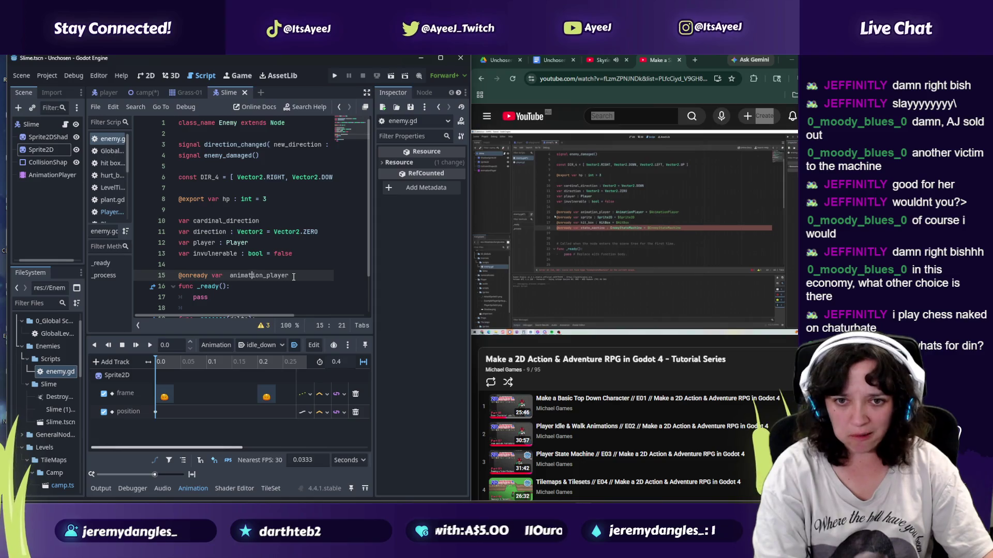
{"action": "key", "text": "BackSpace"}
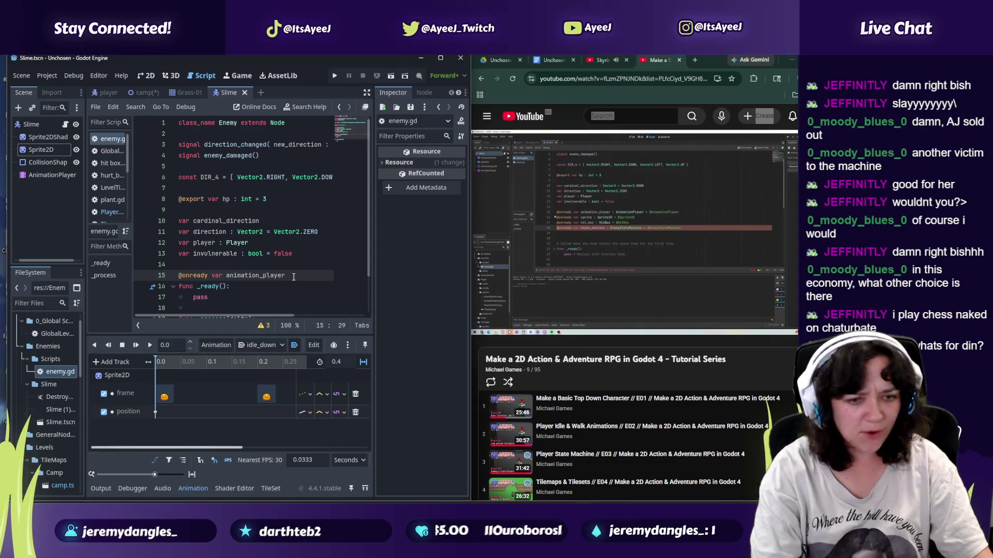
{"action": "type", "text": ": amo,a"}
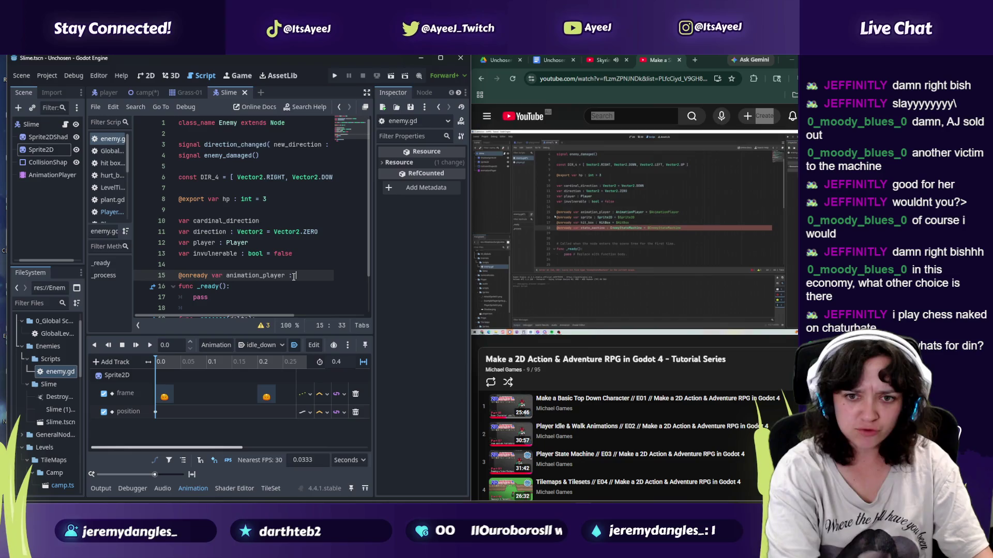
{"action": "key", "text": "BackSpace"}
{"action": "key", "text": "BackSpace"}
{"action": "key", "text": "BackSpace"}
{"action": "type", "text": "mo,a"}
{"action": "key", "text": "BackSpace"}
{"action": "key", "text": "BackSpace"}
{"action": "key", "text": "BackSpace"}
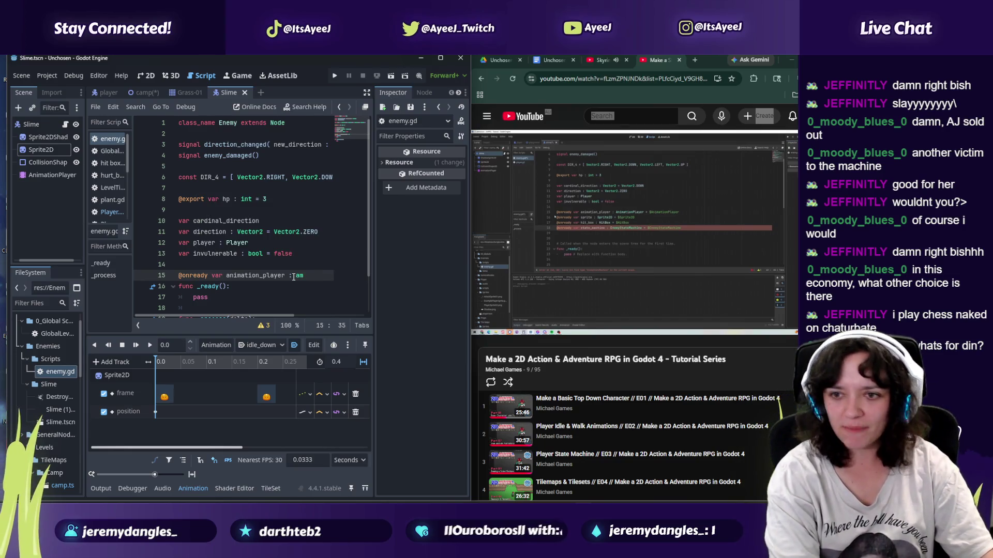
{"action": "key", "text": "BackSpace"}
{"action": "key", "text": "BackSpace"}
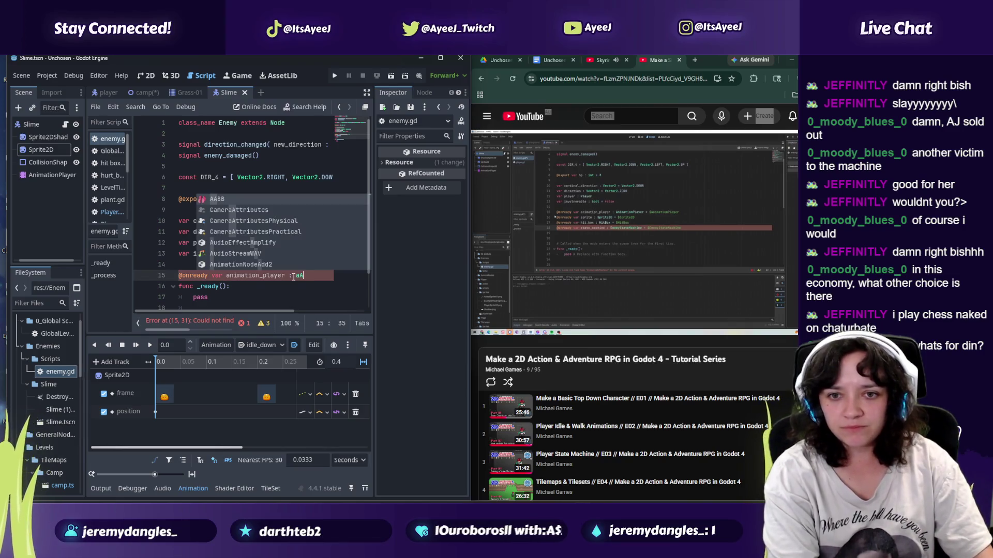
{"action": "type", "text": "Animationm"}
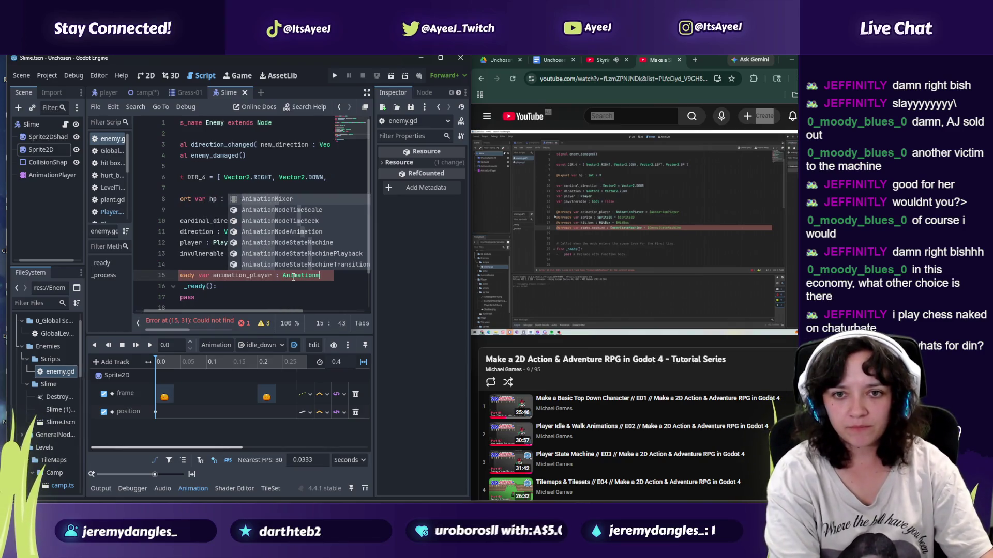
{"action": "key", "text": "BackSpace"}
{"action": "type", "text": "Player"}
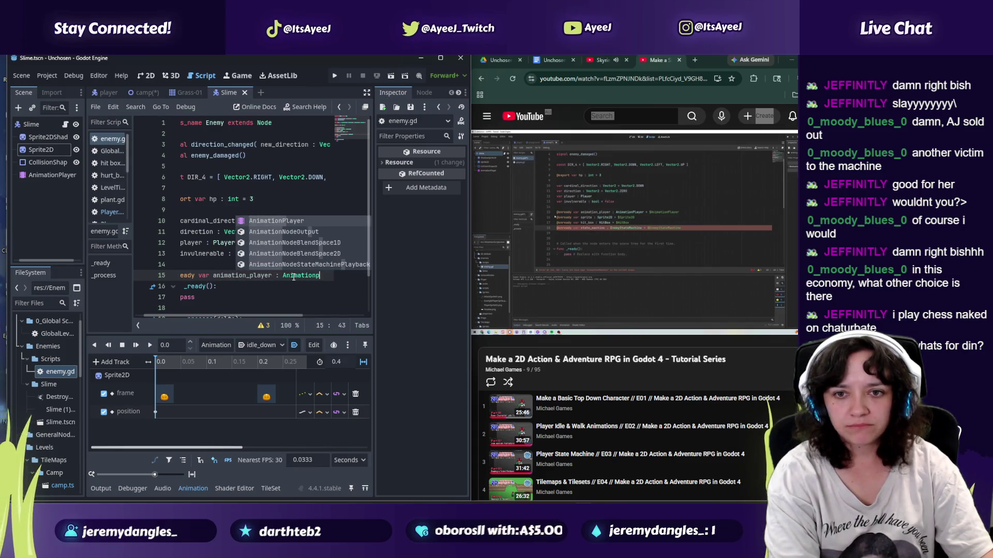
{"action": "type", "text": " = "}
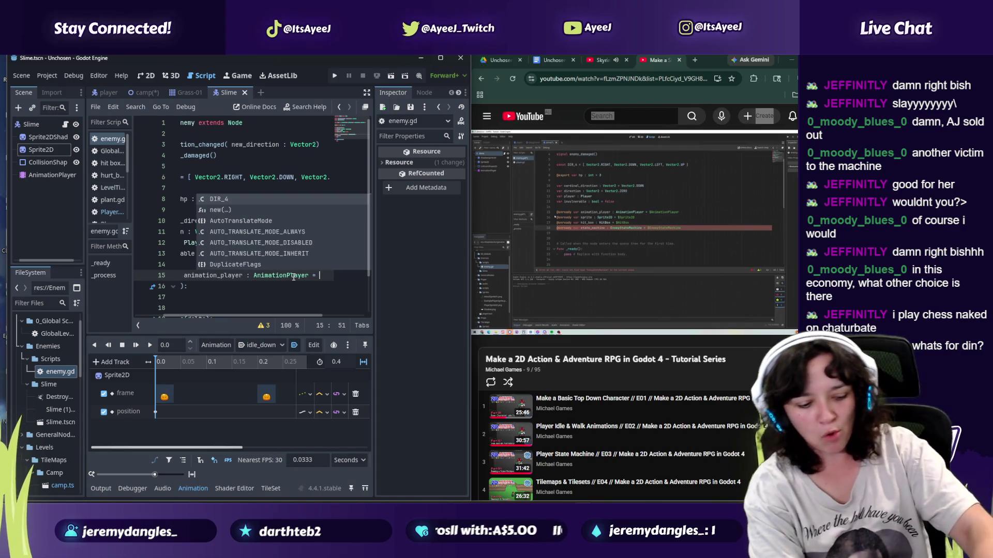
{"action": "type", "text": "%"}
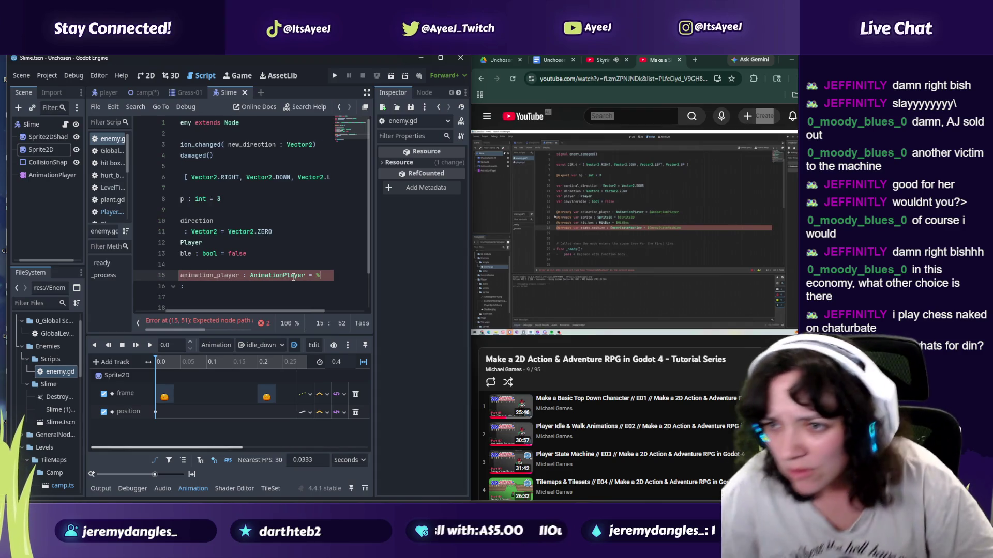
Replace the stray % with $AnimationPlayer and start a new line below
{"action": "key", "text": "BackSpace"}
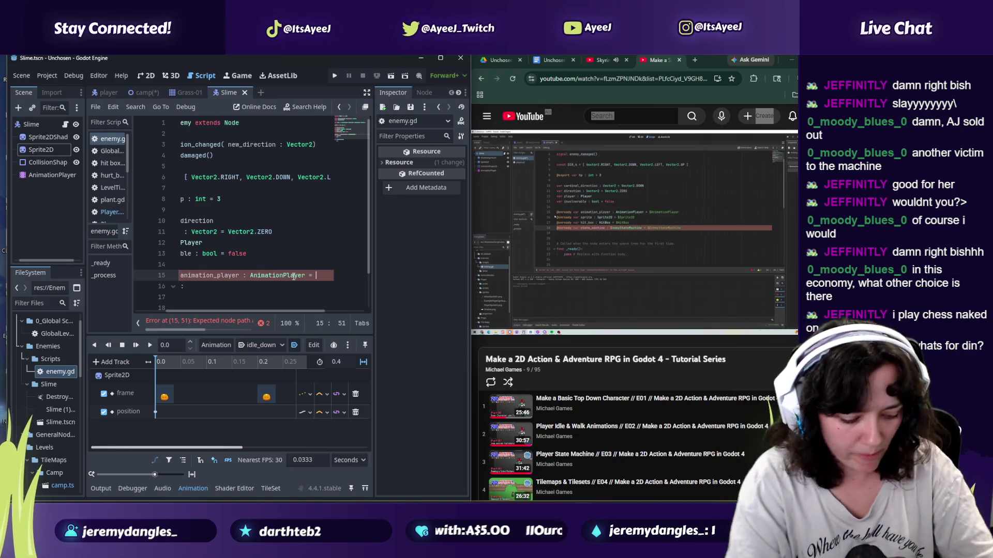
{"action": "key", "text": "super"}
{"action": "type", "text": "a"}
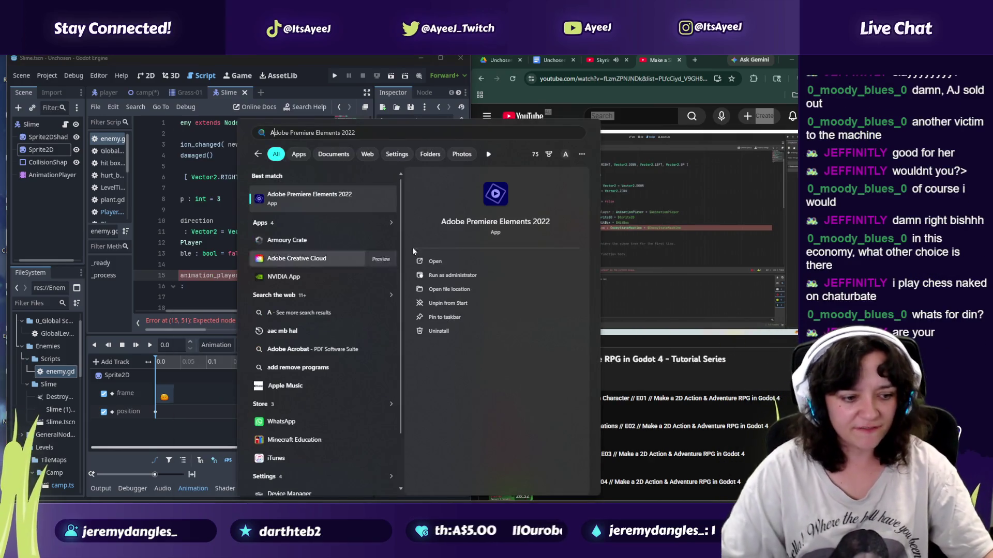
{"action": "left_click", "coordinate": [665, 264]}
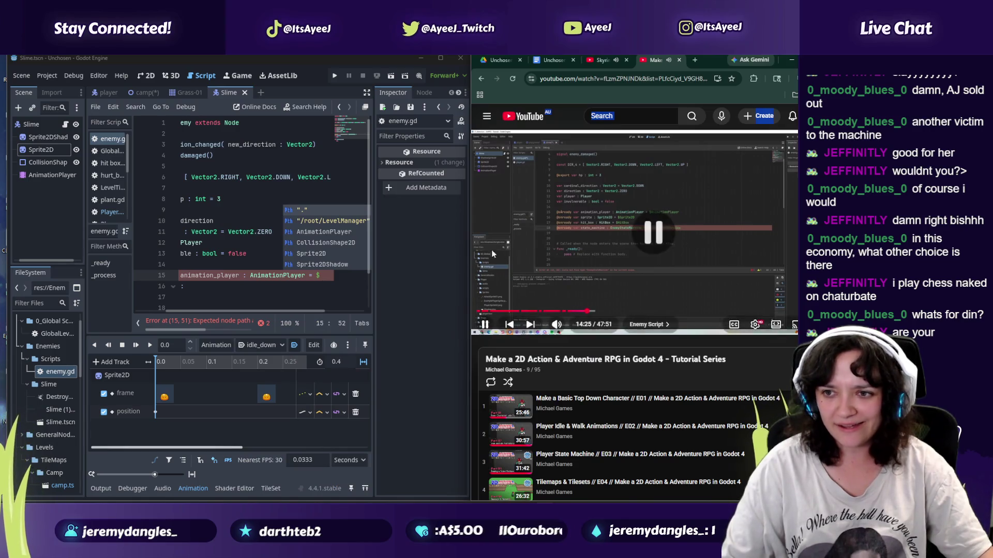
{"action": "left_click", "coordinate": [345, 279]}
{"action": "type", "text": "A"}
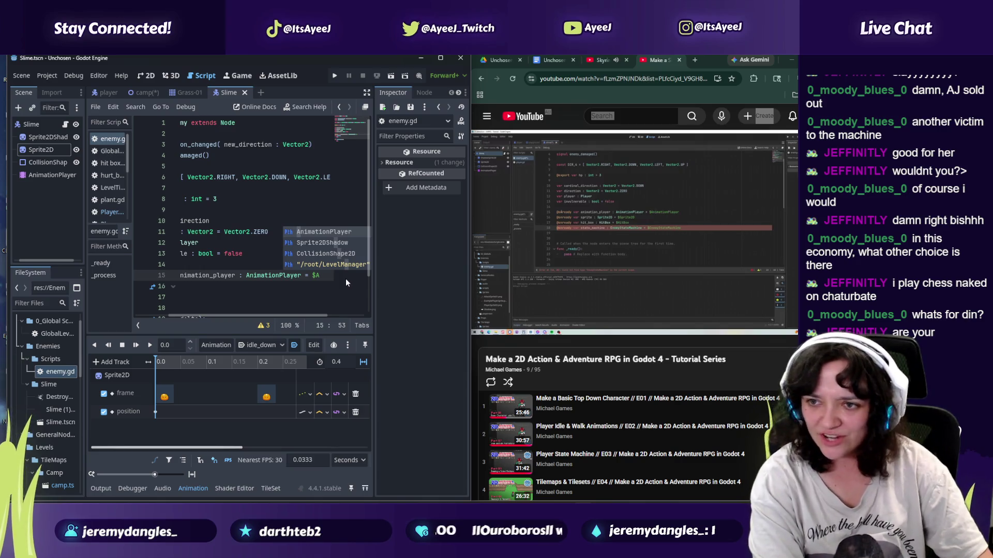
{"action": "type", "text": "nioma"}
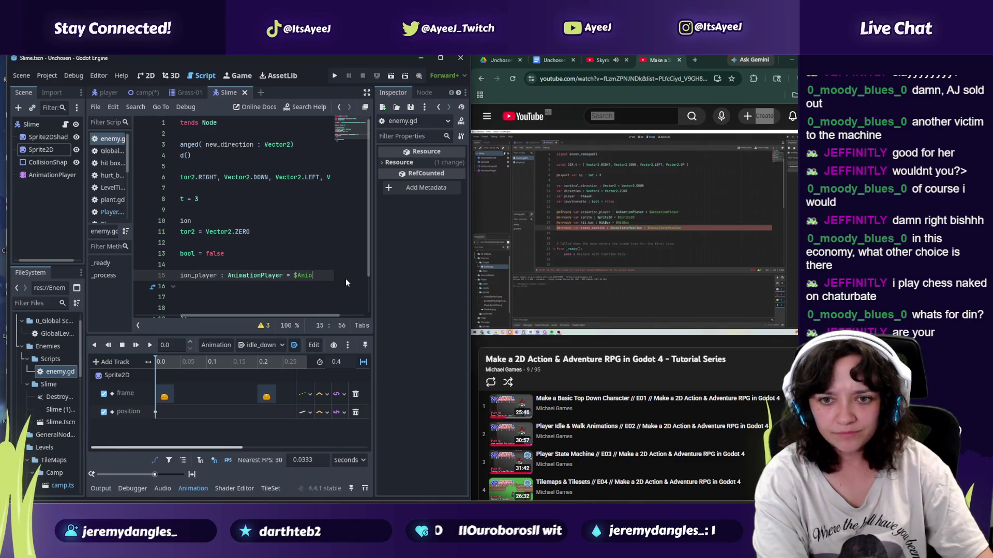
{"action": "key", "text": "BackSpace"}
{"action": "key", "text": "BackSpace"}
{"action": "key", "text": "BackSpace"}
{"action": "type", "text": "mation"}
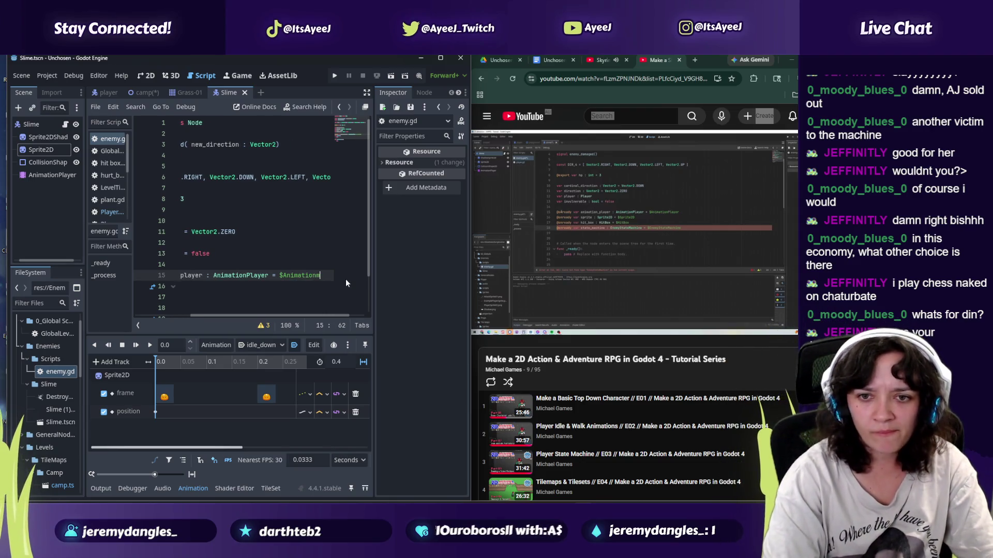
{"action": "type", "text": "Player"}
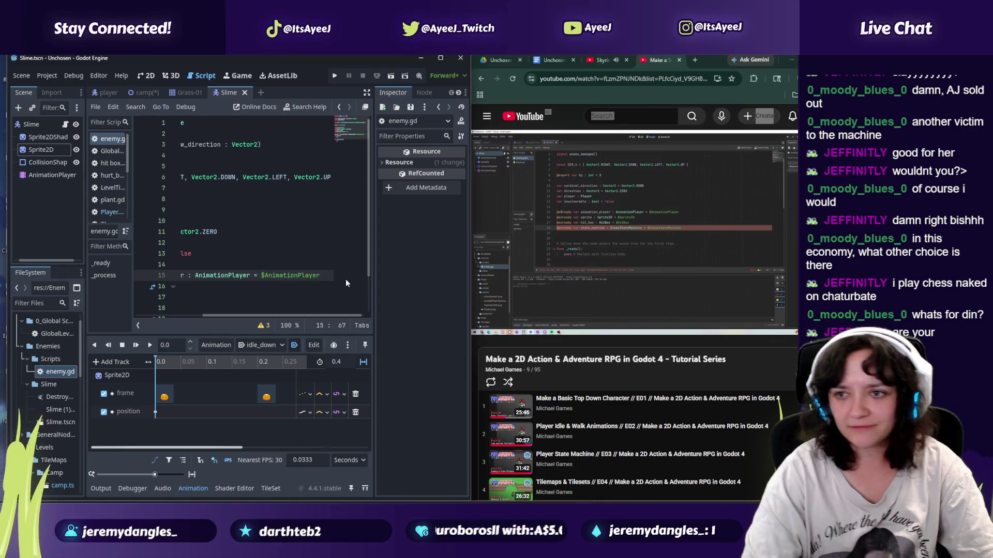
{"action": "key", "text": "Return"}
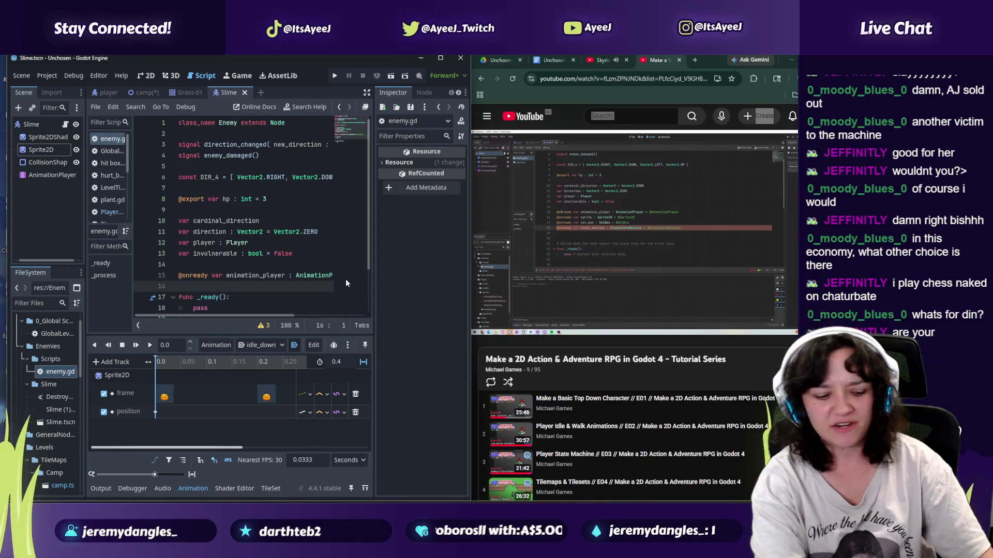
{"action": "type", "text": "@onrea"}
{"action": "key", "text": "BackSpace"}
{"action": "key", "text": "BackSpace"}
{"action": "key", "text": "BackSpace"}
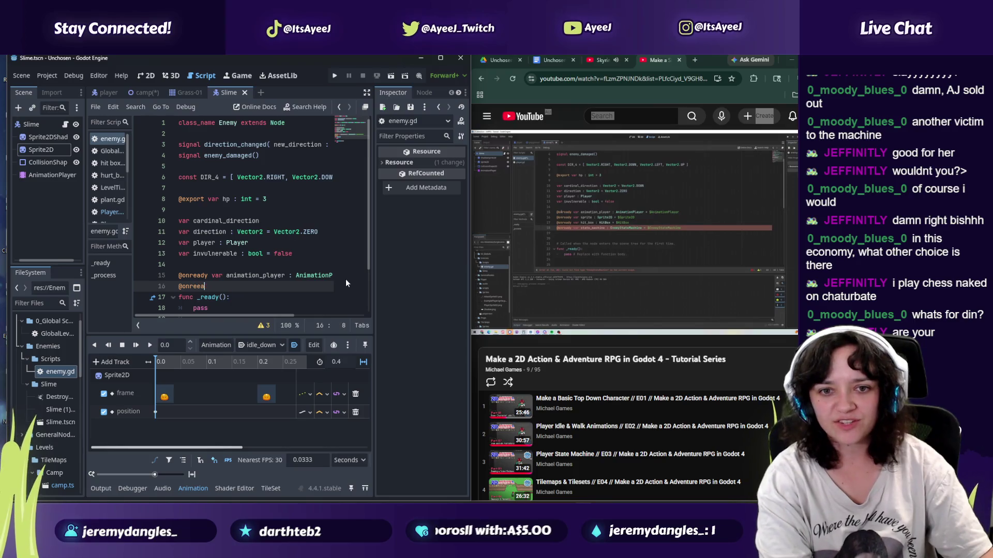
{"action": "key", "text": "Return"}
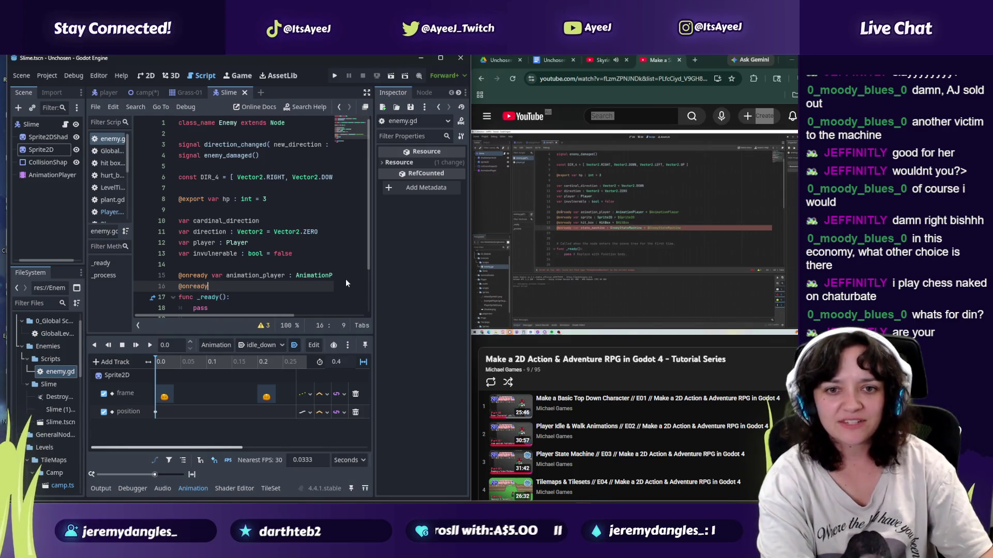
{"action": "type", "text": "var"}
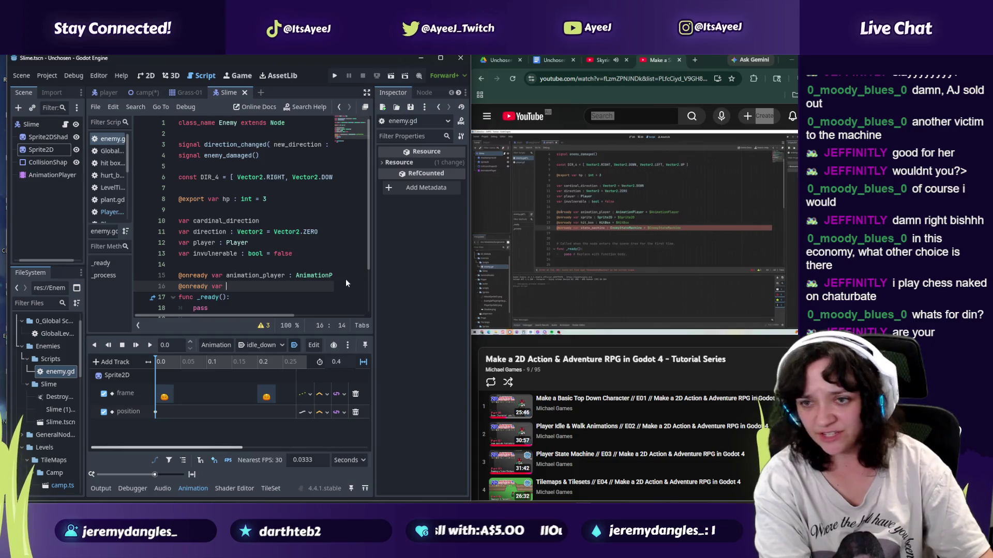
{"action": "type", "text": " sprite"}
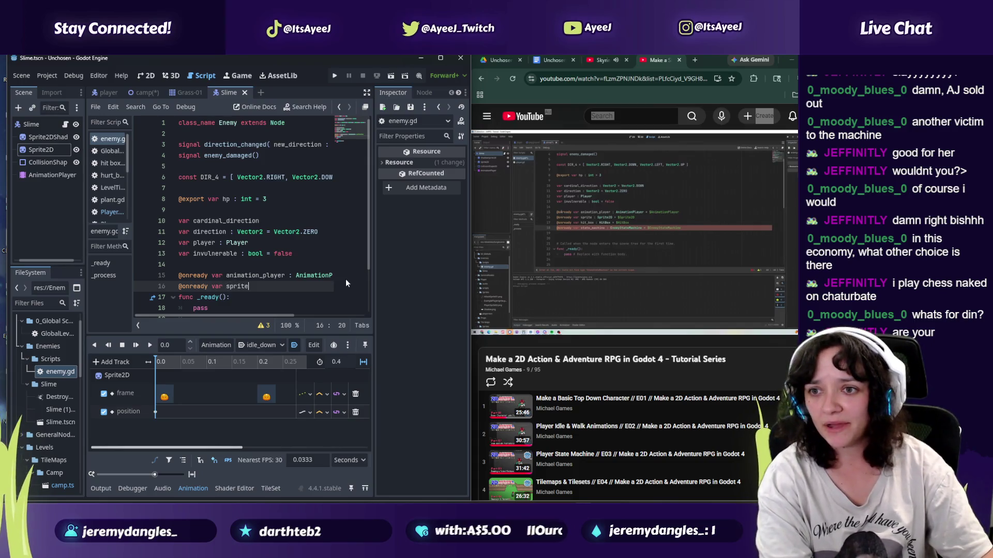
{"action": "type", "text": " : Sprite"}
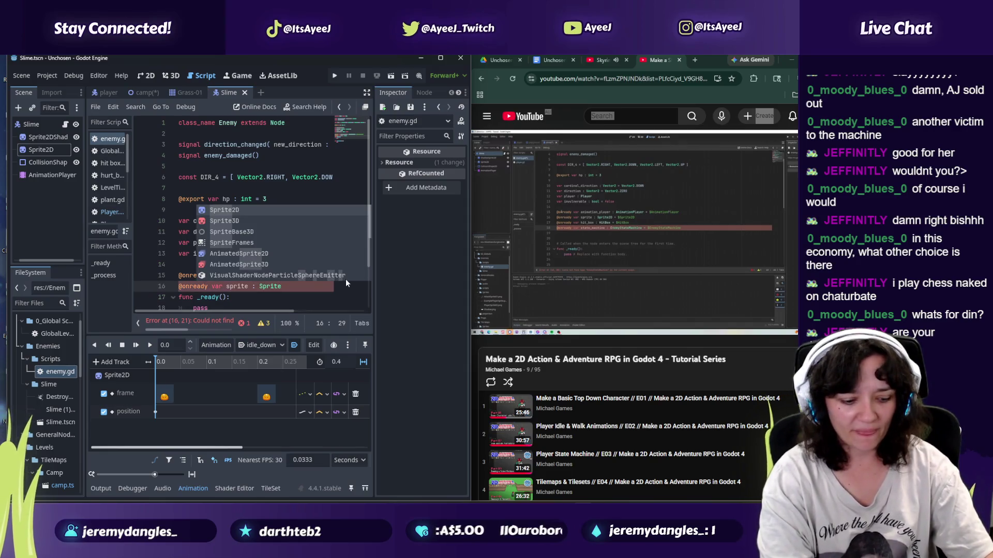
{"action": "type", "text": "2D"}
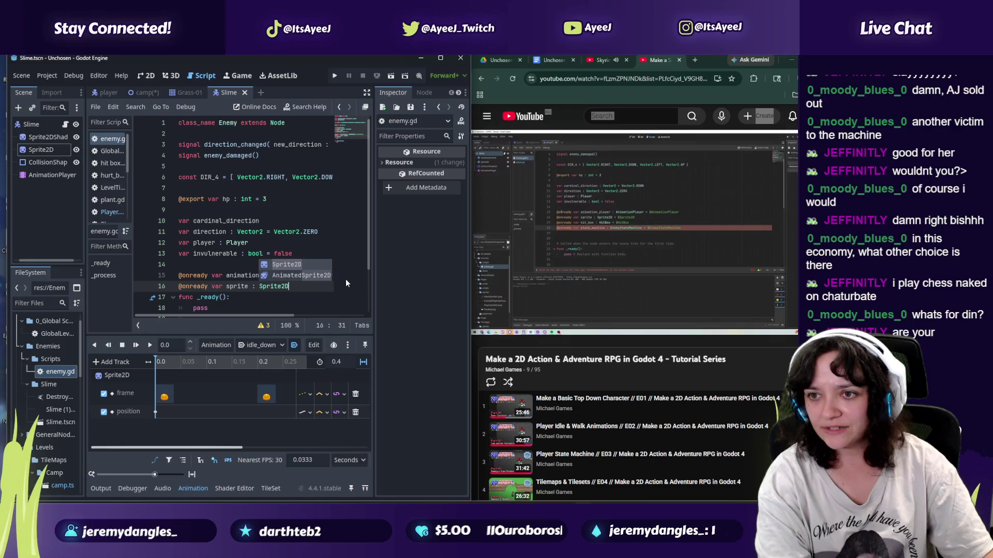
{"action": "mouse_move", "coordinate": [345, 280]}
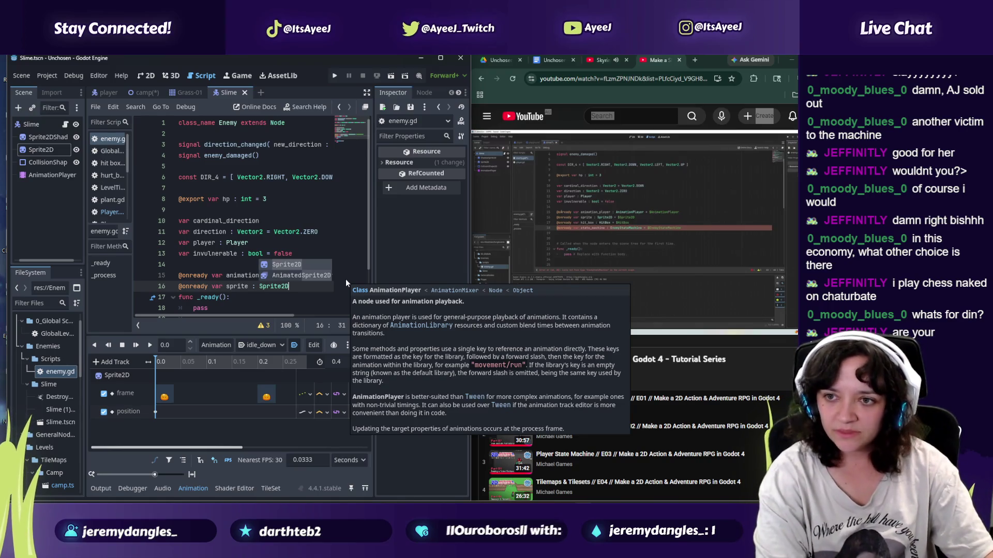
{"action": "type", "text": "= "}
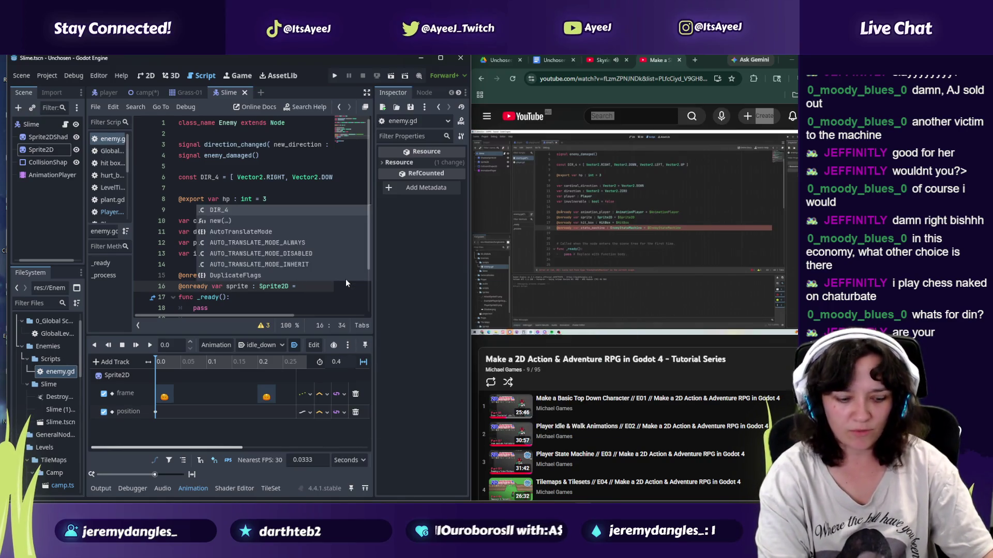
{"action": "type", "text": "$"}
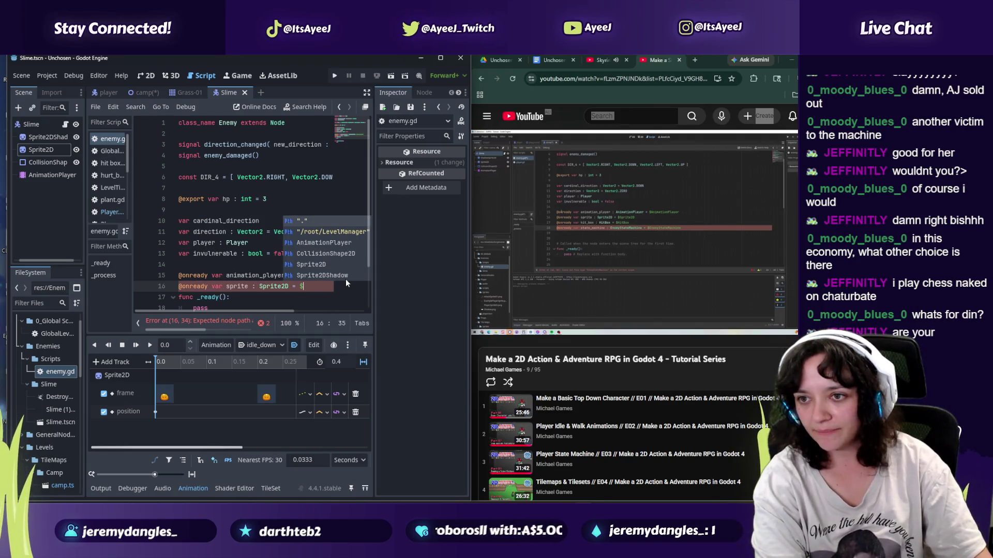
{"action": "type", "text": "Sprite"}
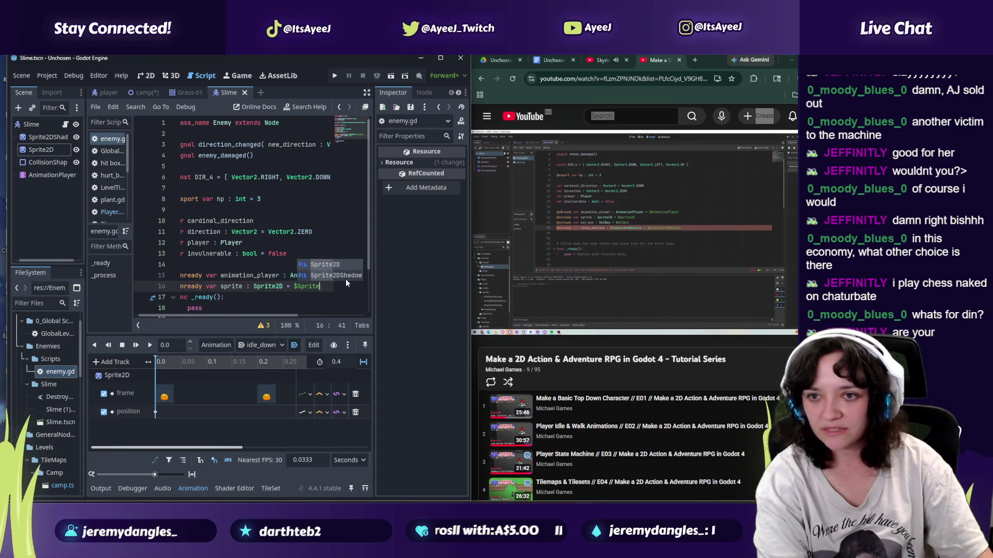
{"action": "key", "text": "Return"}
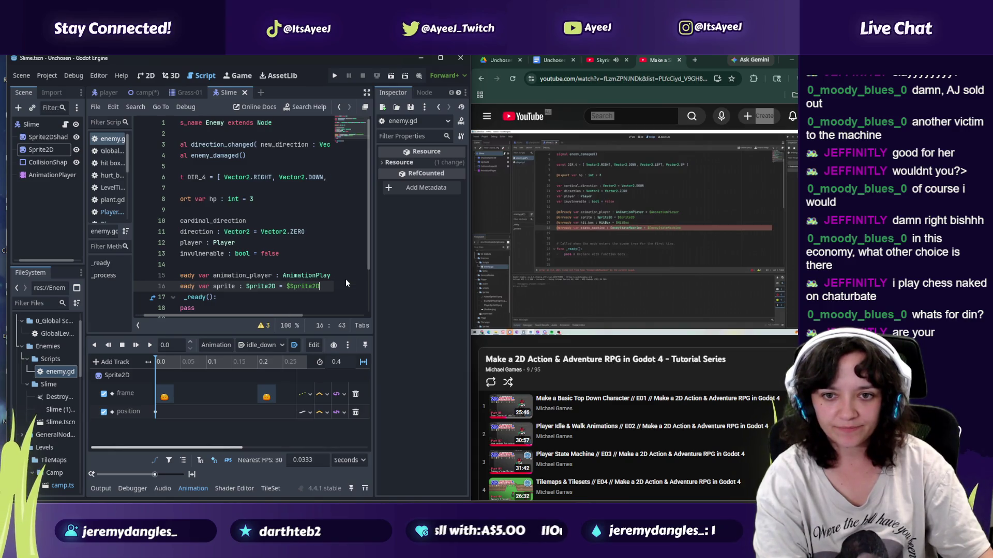
{"action": "key", "text": "Return"}
{"action": "type", "text": "@onread"}
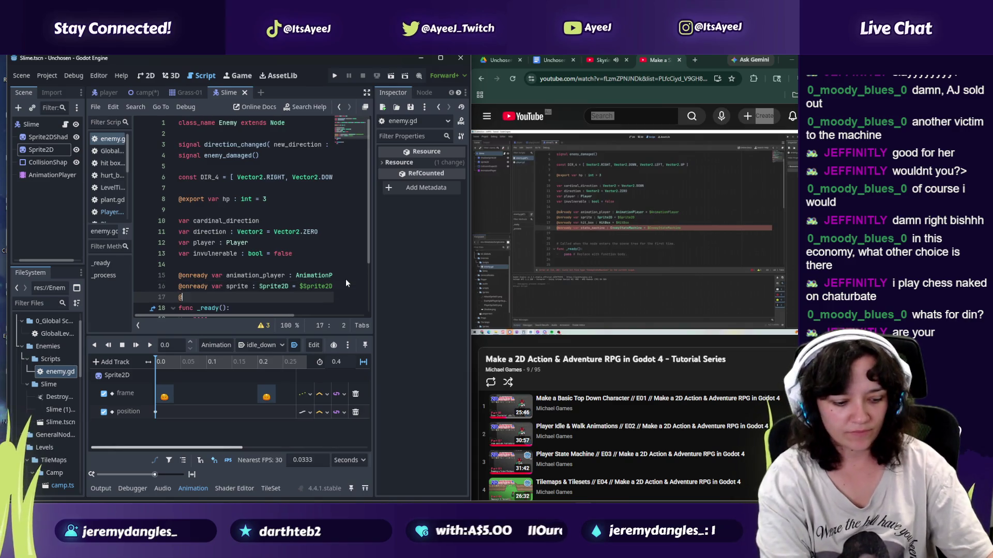
{"action": "type", "text": "y "}
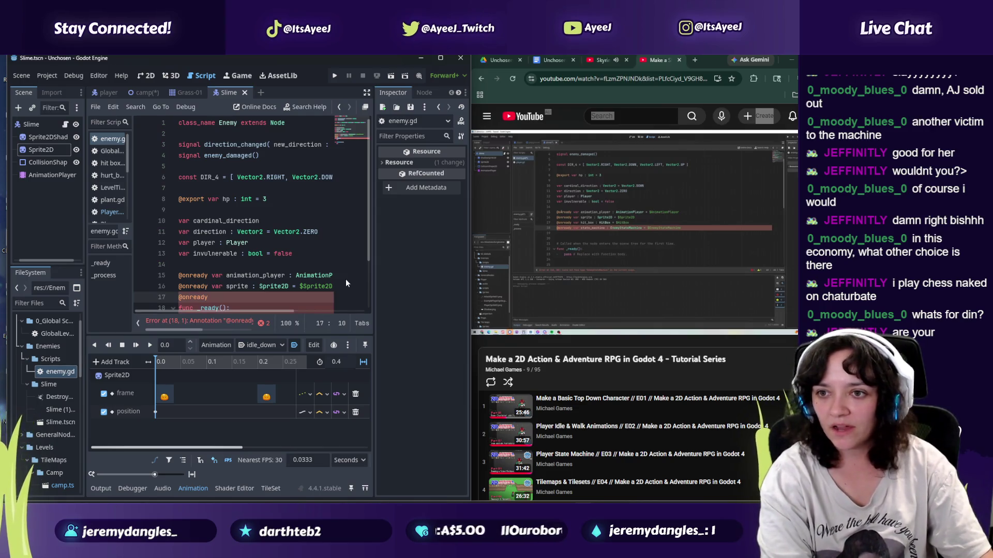
{"action": "type", "text": "hit_"}
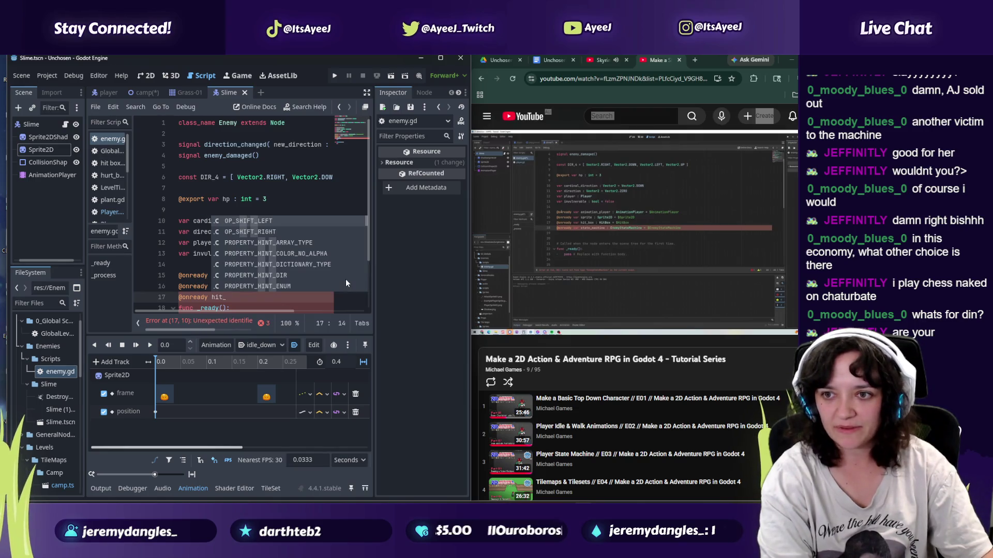
{"action": "type", "text": "box"}
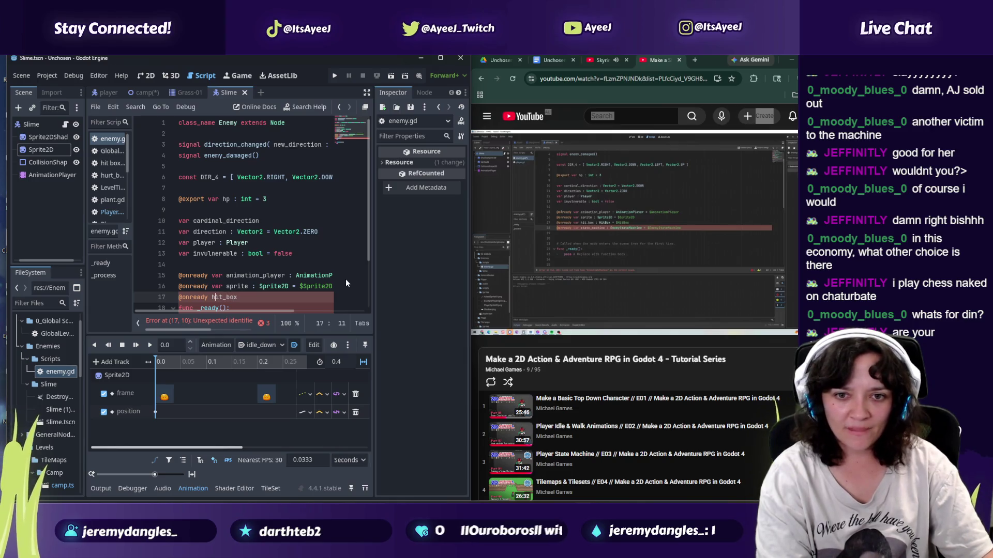
{"action": "key", "text": "Left"}
{"action": "type", "text": "var"}
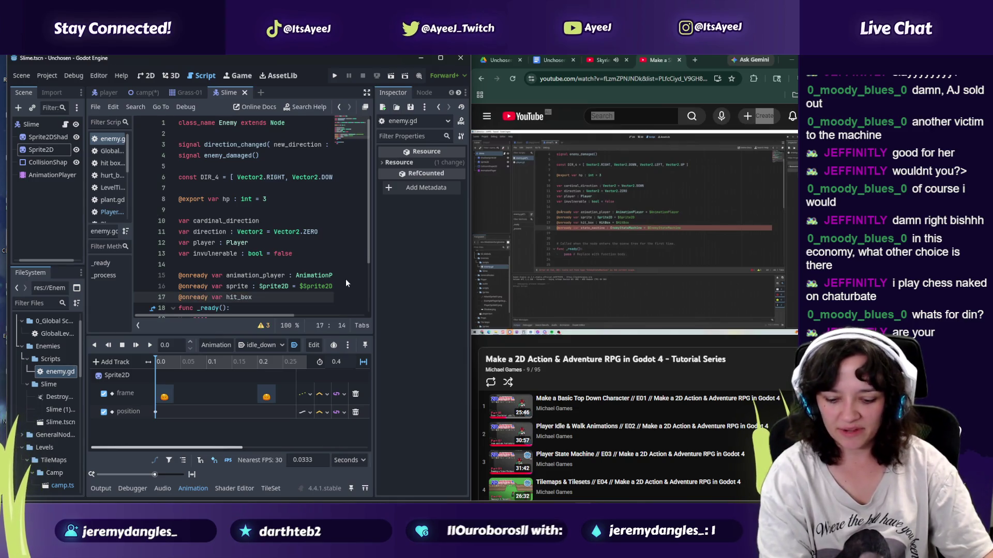
{"action": "key", "text": "End"}
{"action": "type", "text": ": "}
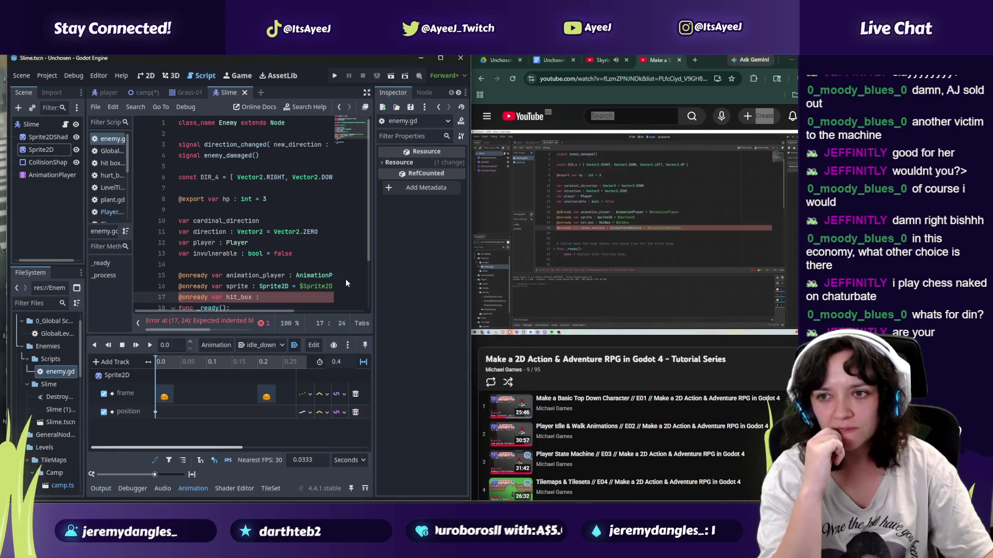
{"action": "type", "text": "HotBox"}
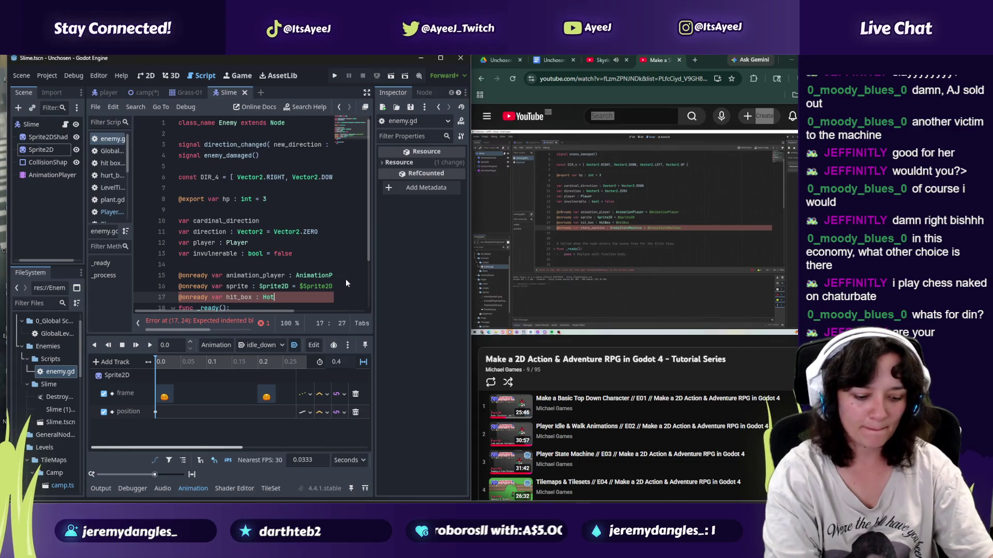
{"action": "key", "text": "BackSpace"}
{"action": "key", "text": "BackSpace"}
{"action": "key", "text": "BackSpace"}
{"action": "type", "text": "itBox ="}
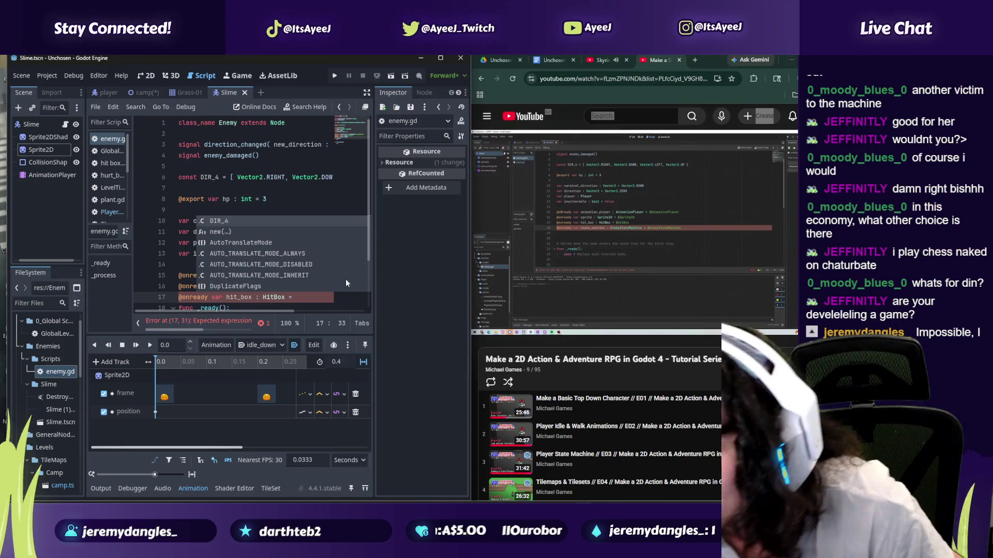
{"action": "type", "text": "$"}
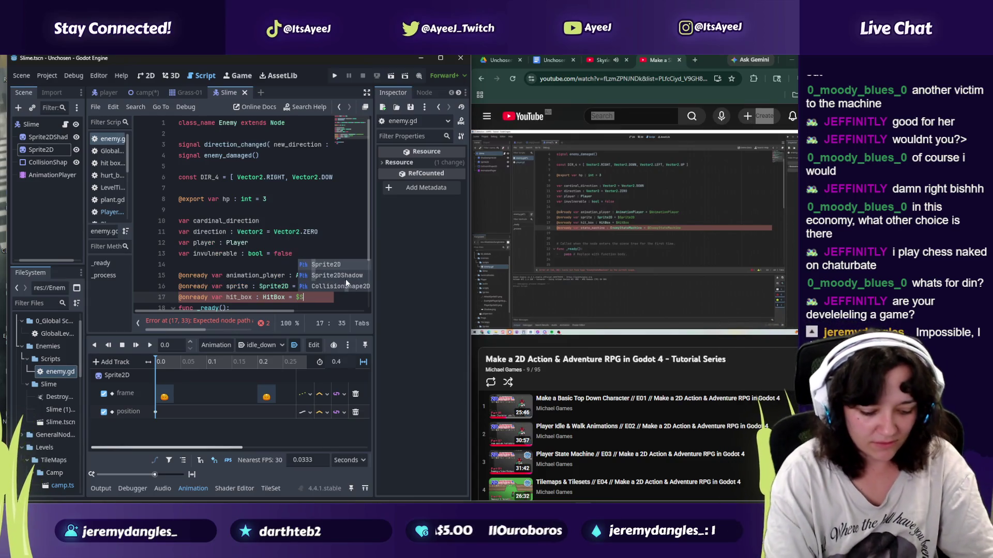
{"action": "type", "text": "Hit"}
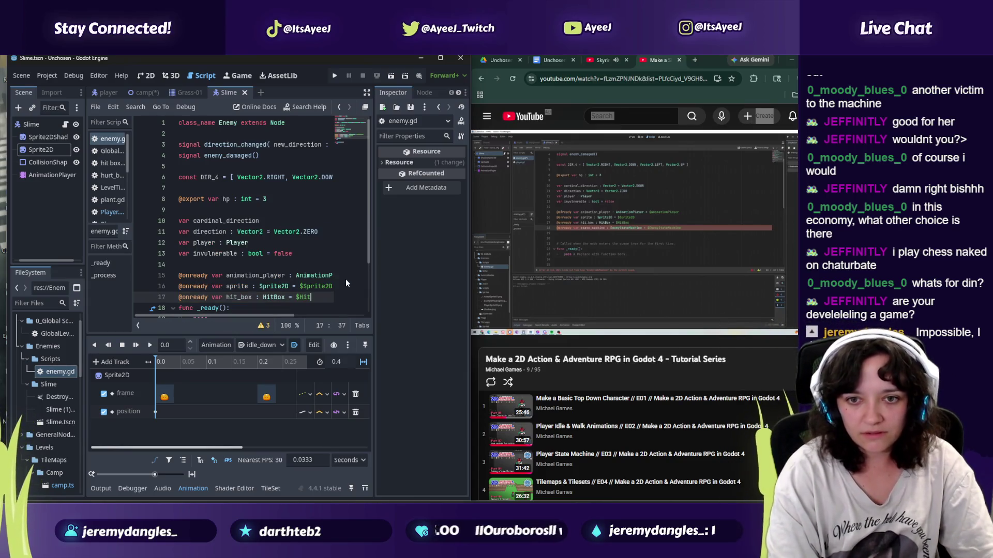
{"action": "type", "text": "Box"}
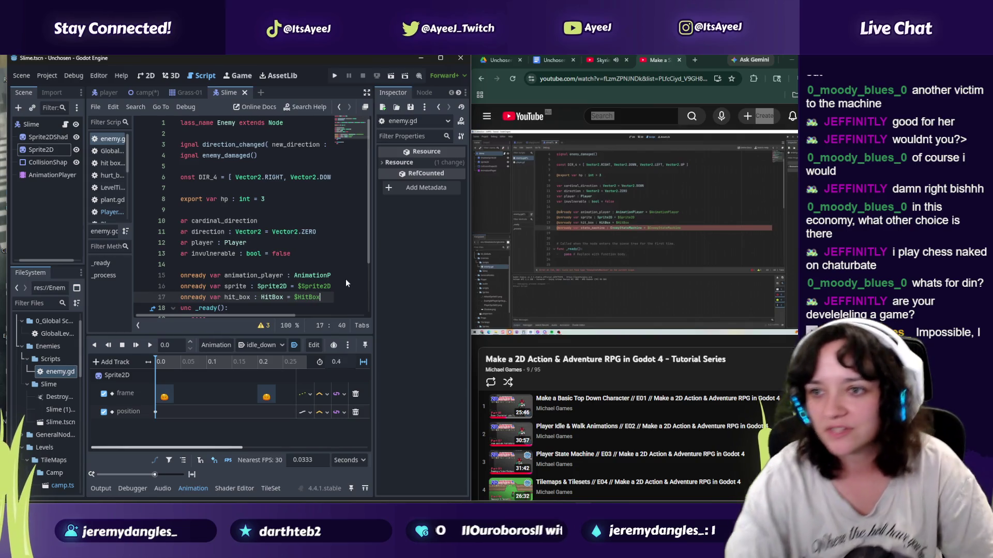
{"action": "key", "text": "Return"}
{"action": "type", "text": "@onready "}
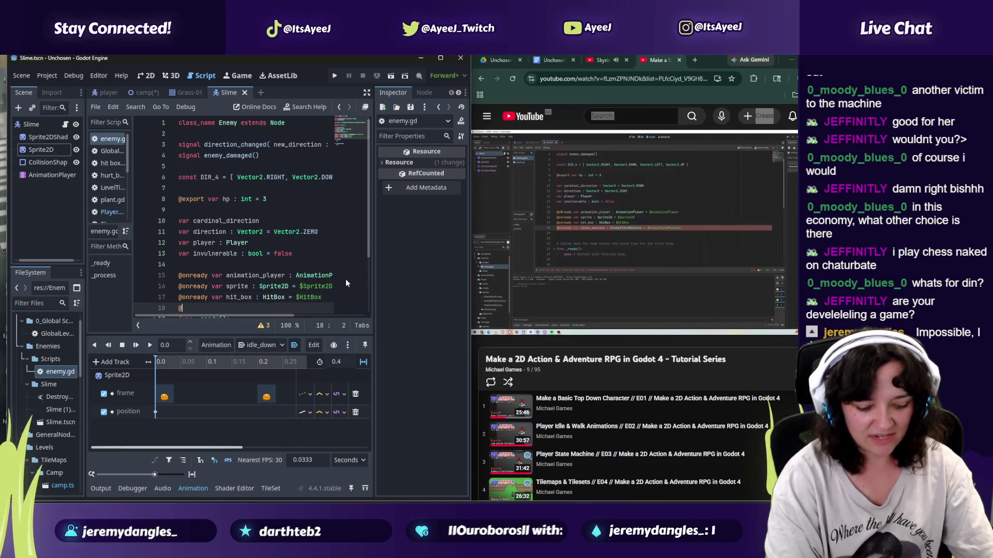
{"action": "type", "text": "var "}
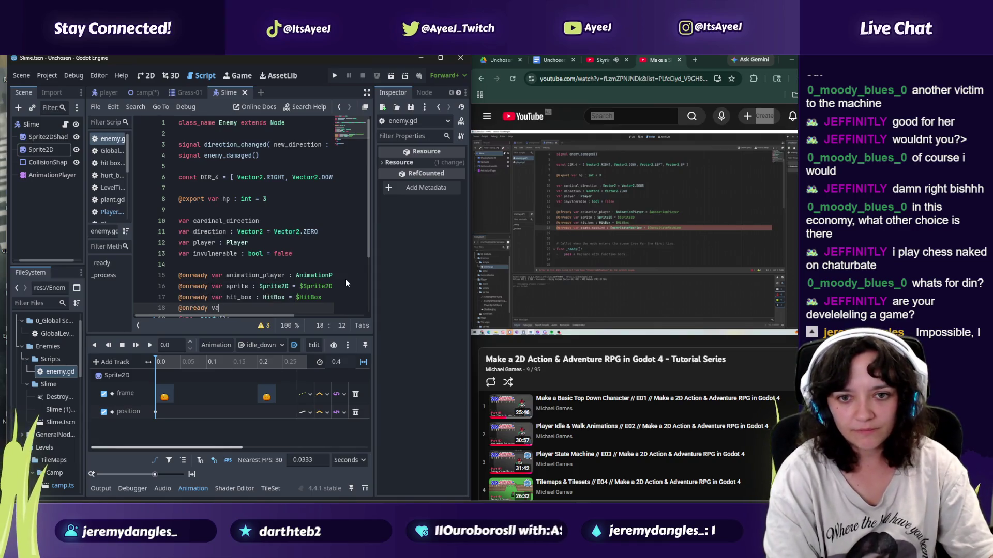
{"action": "type", "text": "state"}
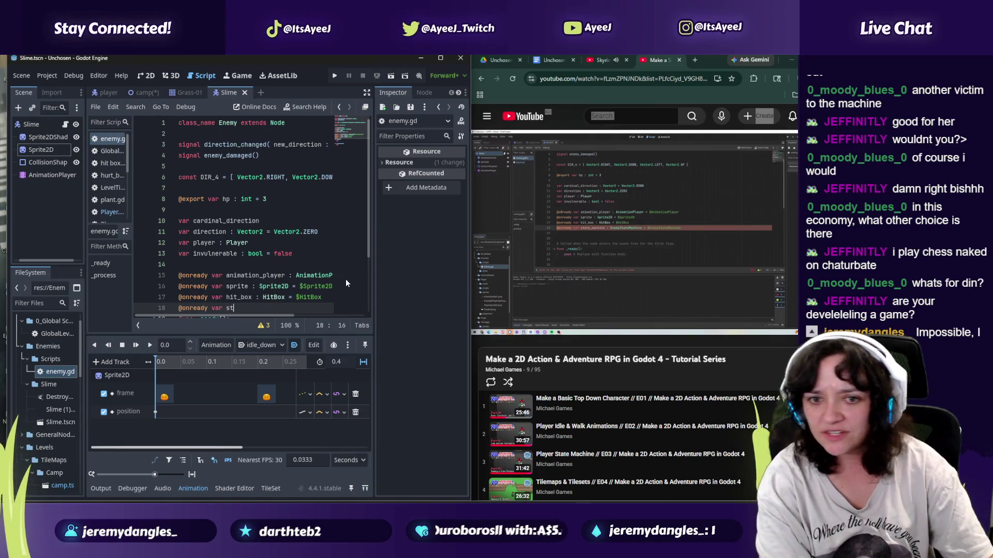
{"action": "type", "text": "_machine"}
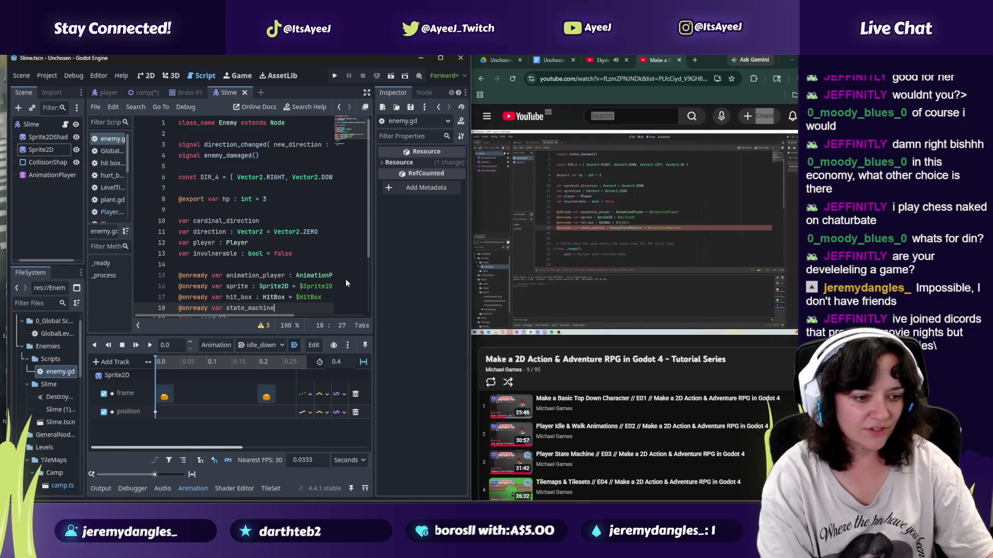
{"action": "type", "text": " :"}
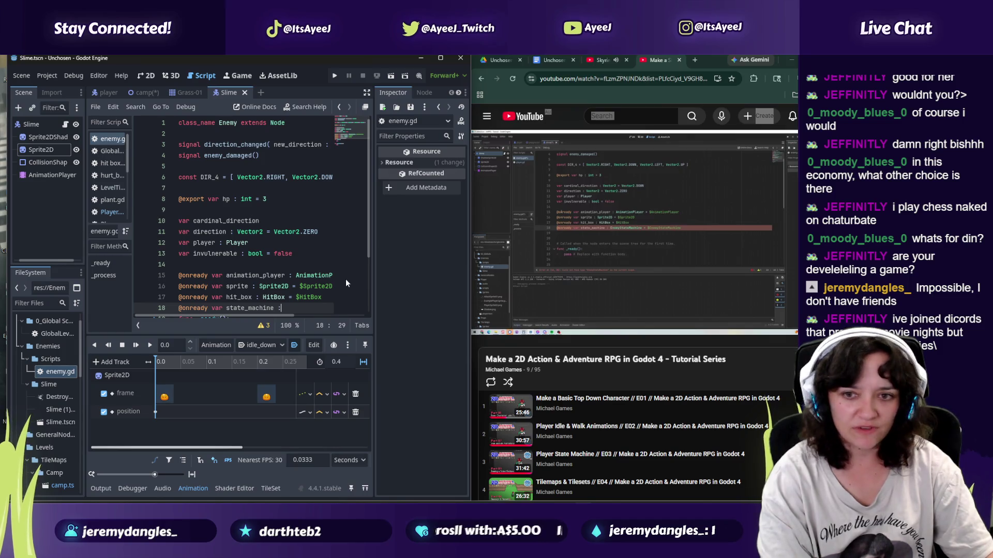
{"action": "type", "text": "Enemy"}
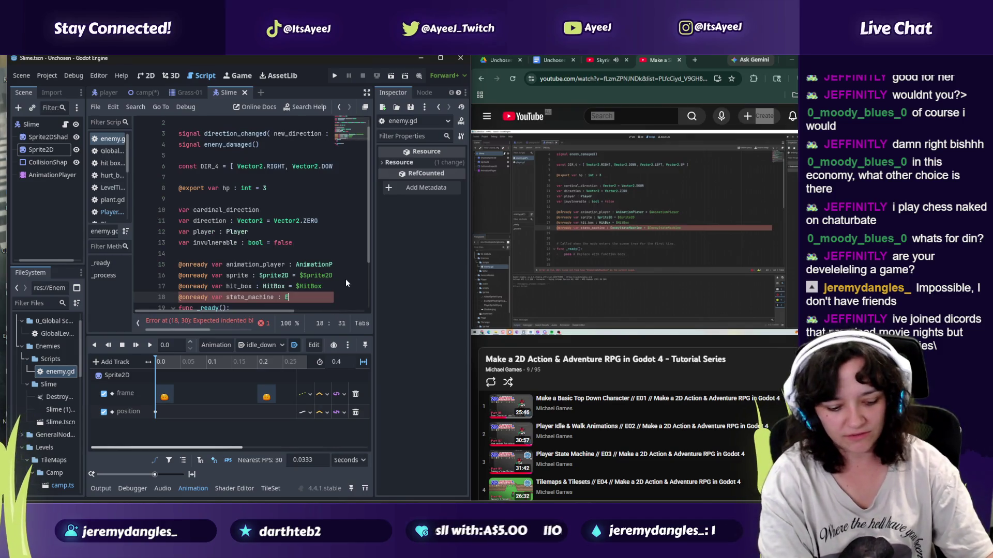
{"action": "type", "text": "StateMachine ="}
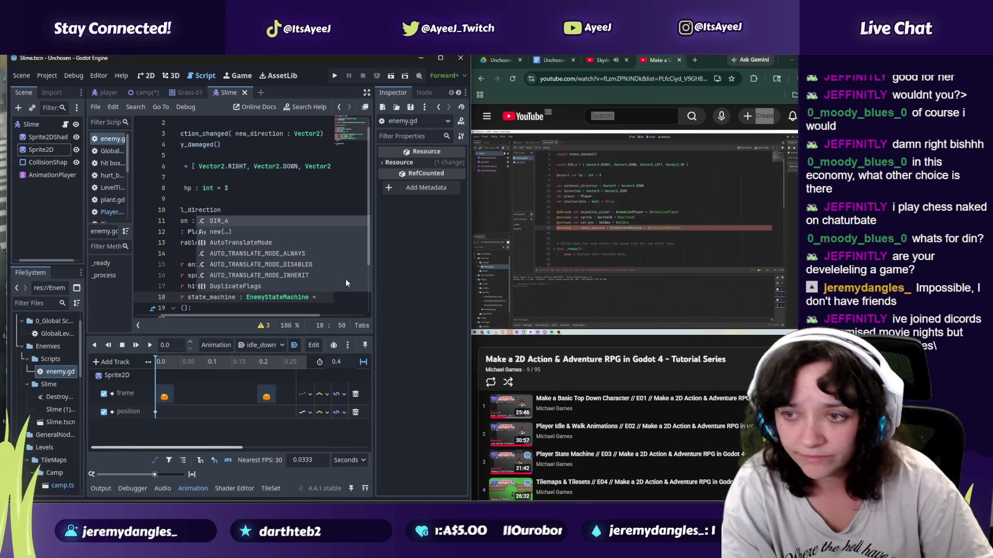
{"action": "type", "text": " $"}
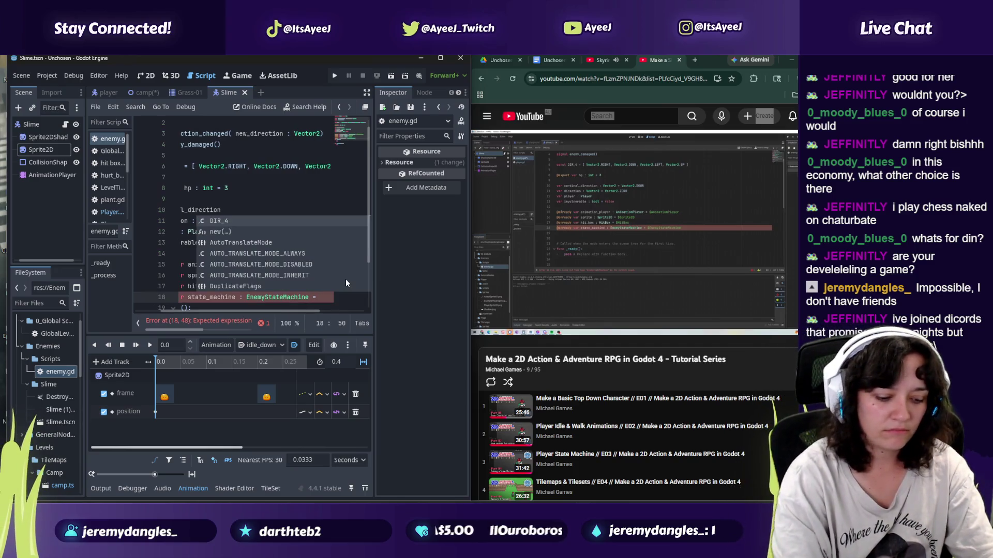
{"action": "type", "text": "EnemyS"}
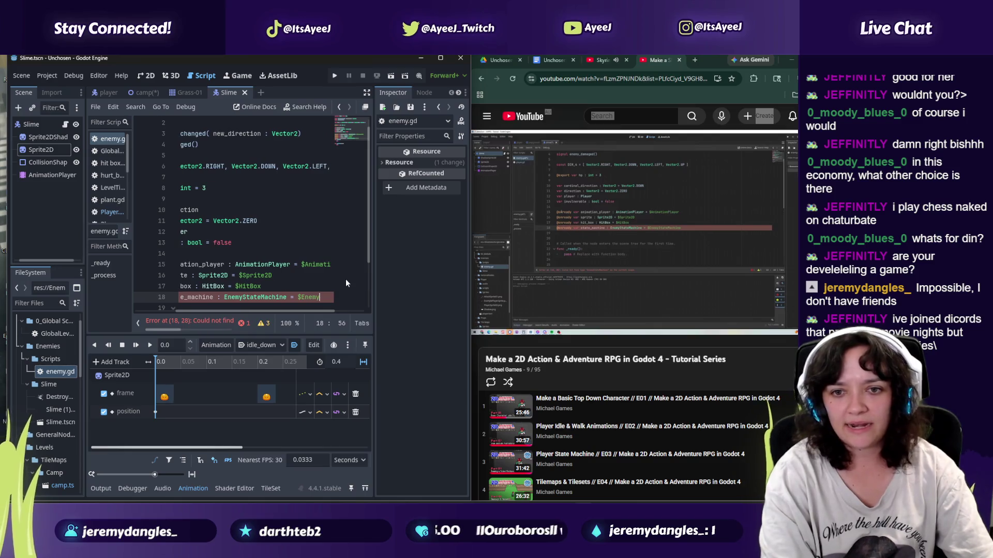
{"action": "type", "text": "tateMachine"}
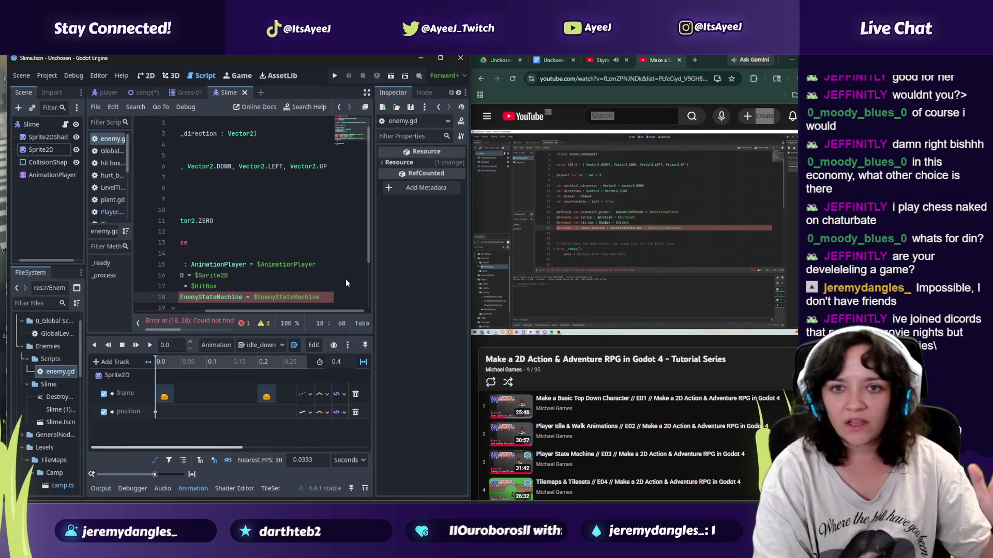
Start a new line after the state_machine reference and resume the tutorial video
{"action": "key", "text": "Return"}
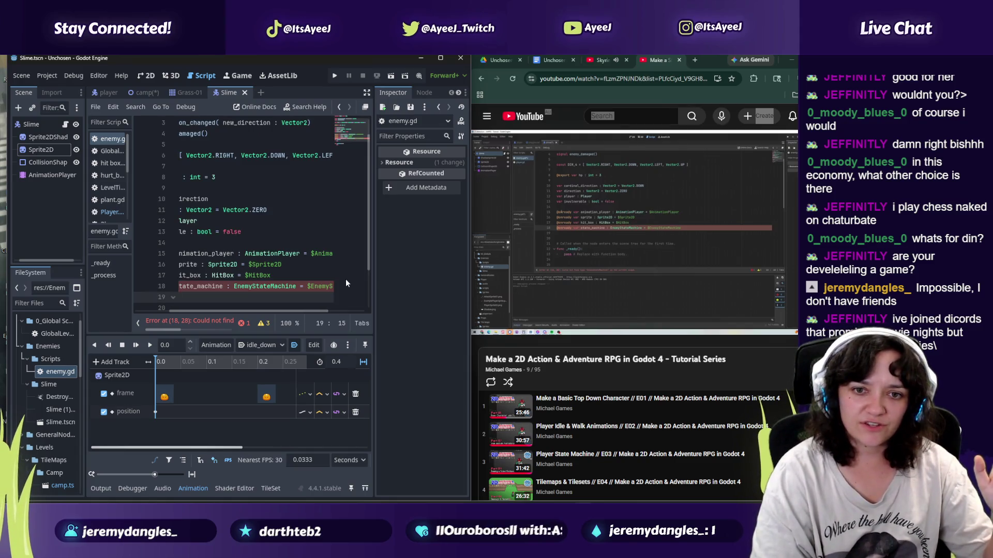
{"action": "left_click", "coordinate": [542, 256]}
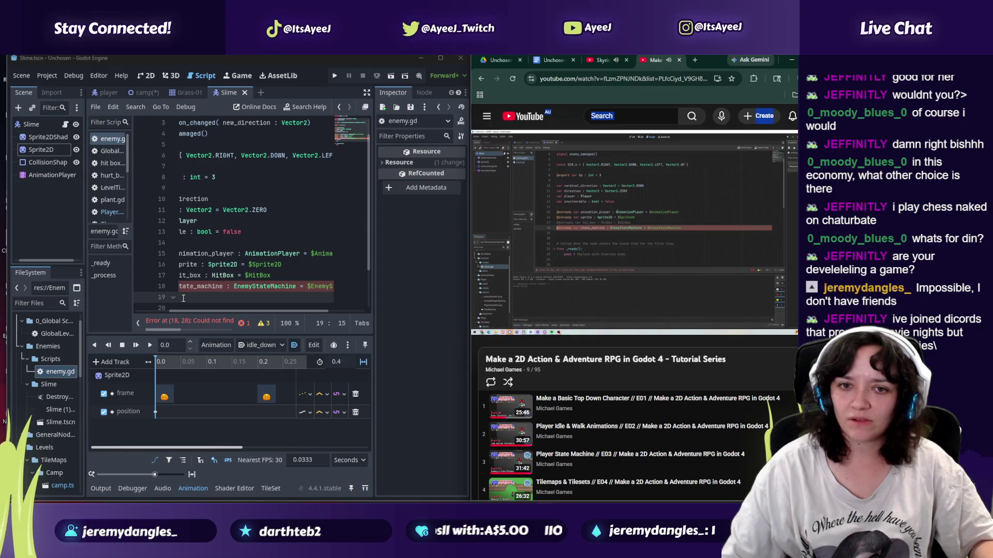
{"action": "left_click_drag", "start_coordinate": [230, 311], "coordinate": [207, 310]}
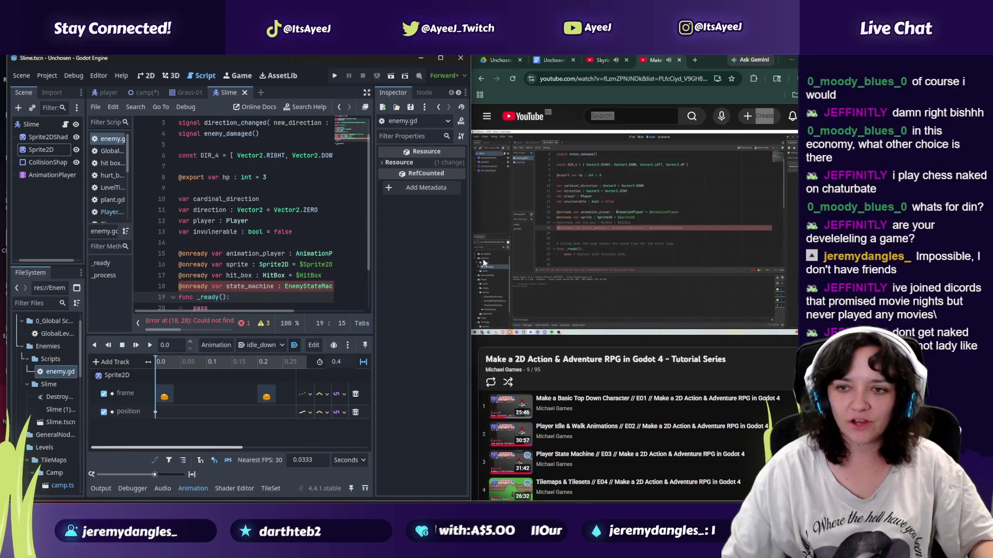
Pause the tutorial, prefix the hit_box and state_machine lines with #, then rewind the video
{"action": "left_click", "coordinate": [653, 233]}
{"action": "left_click", "coordinate": [180, 277]}
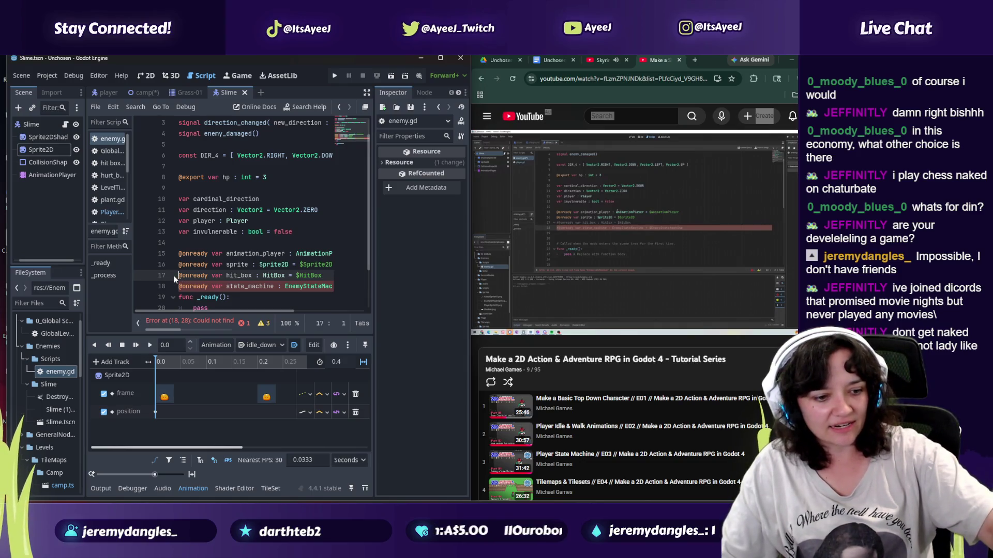
{"action": "type", "text": "#"}
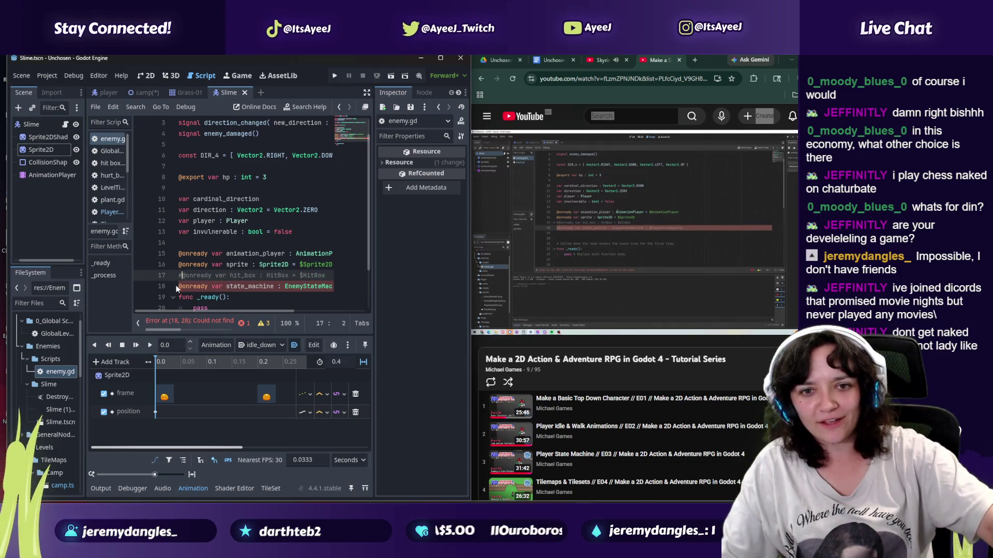
{"action": "left_click", "coordinate": [176, 286]}
{"action": "type", "text": "#"}
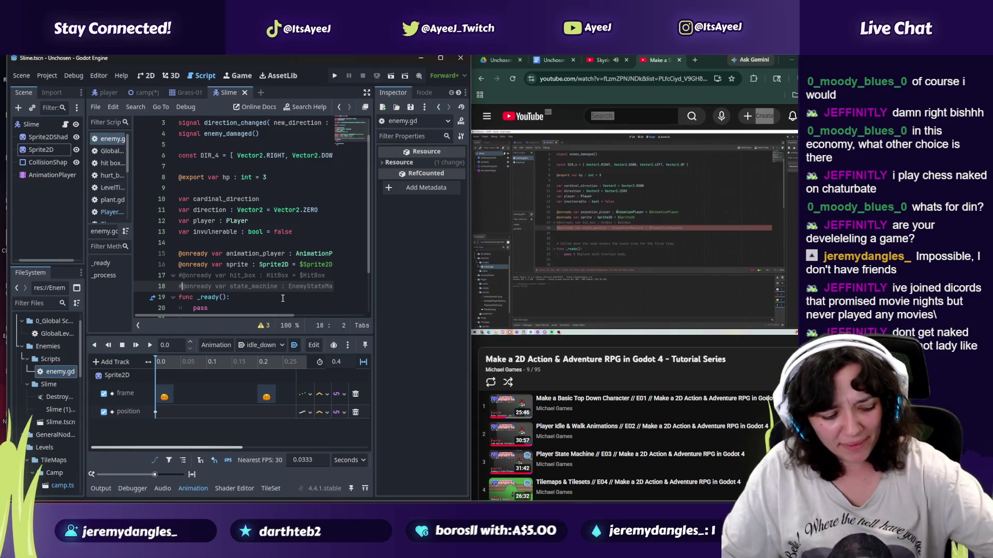
{"action": "mouse_move", "coordinate": [556, 258]}
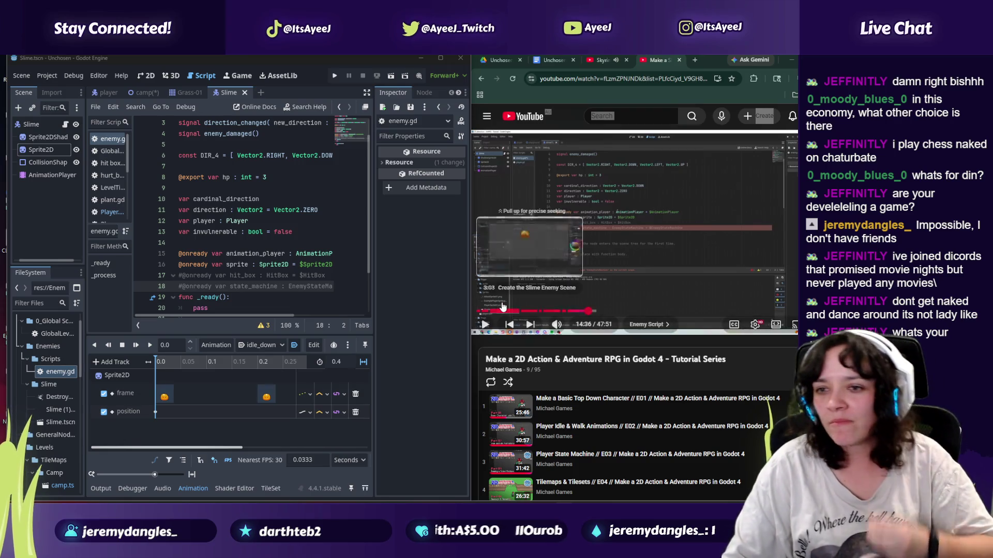
{"action": "left_click", "coordinate": [499, 310]}
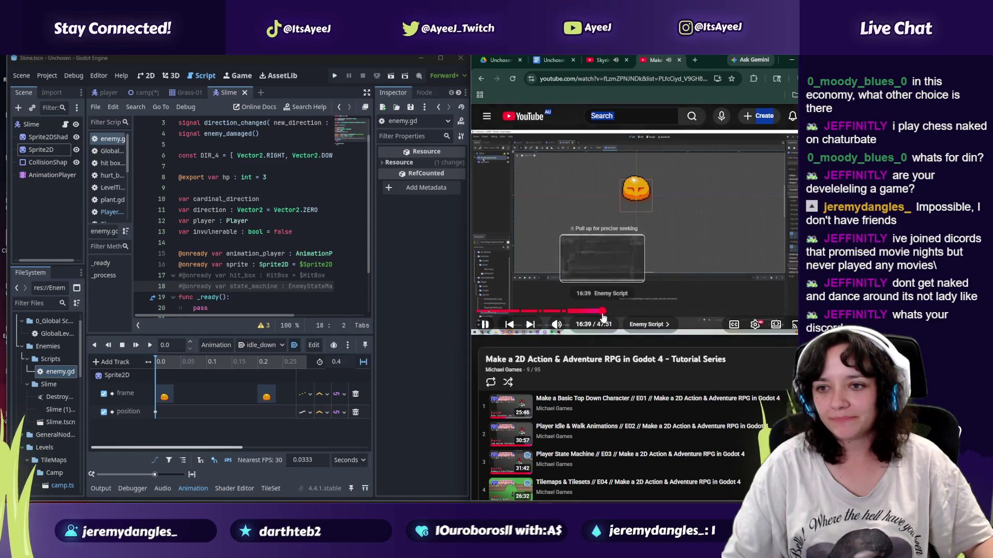
Seek the tutorial to about 16:39, then back through 15:33 to 14:35, and pause it
{"action": "left_click", "coordinate": [603, 313]}
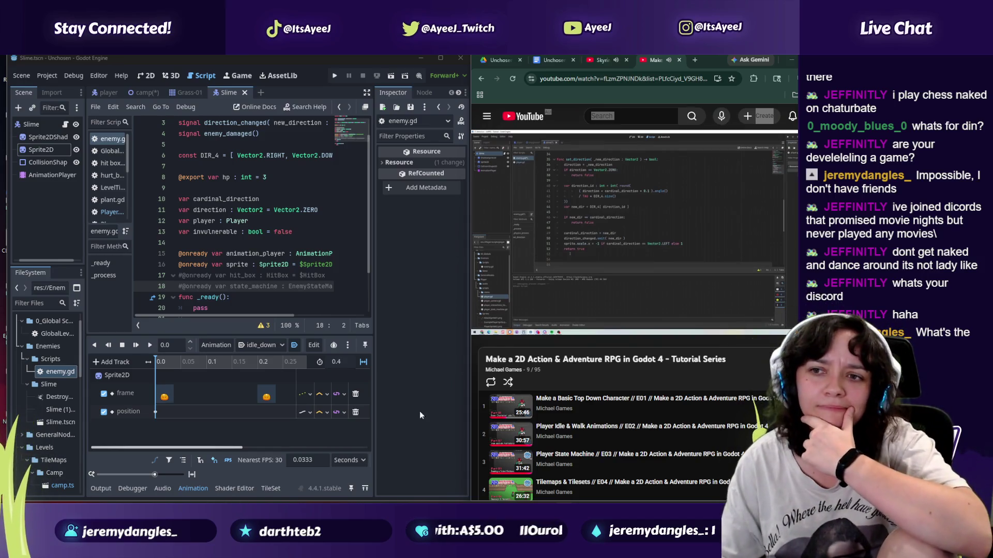
{"action": "mouse_move", "coordinate": [615, 307]}
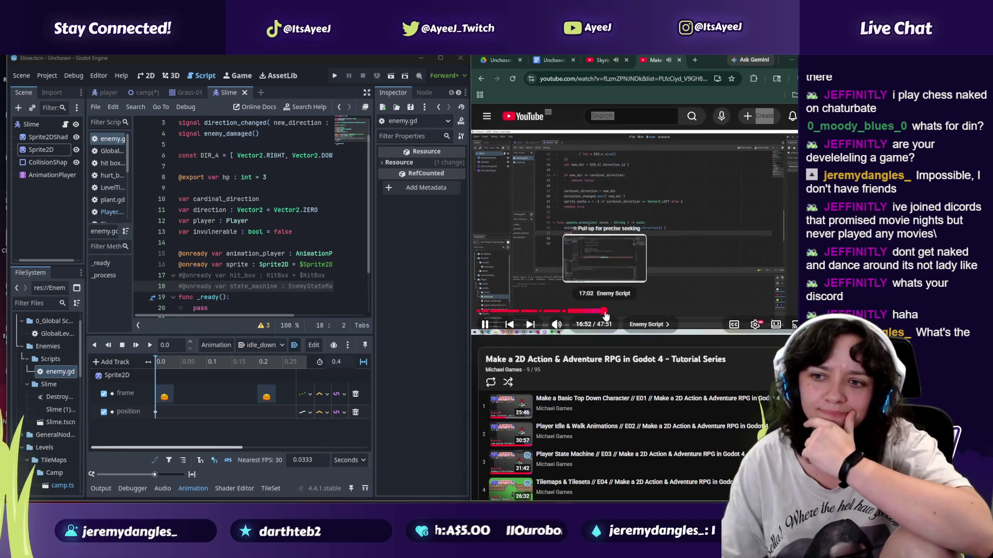
{"action": "left_click", "coordinate": [595, 312]}
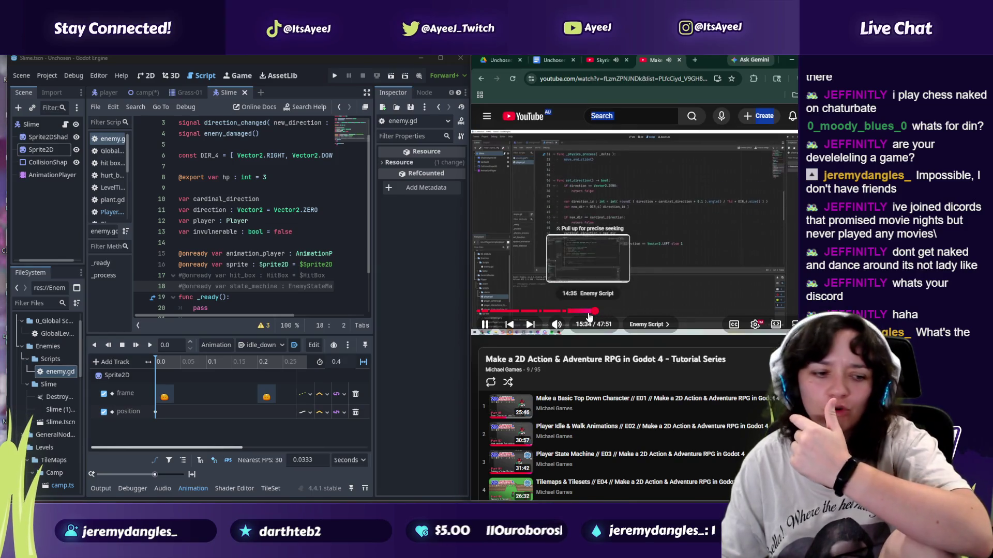
{"action": "left_click", "coordinate": [589, 312]}
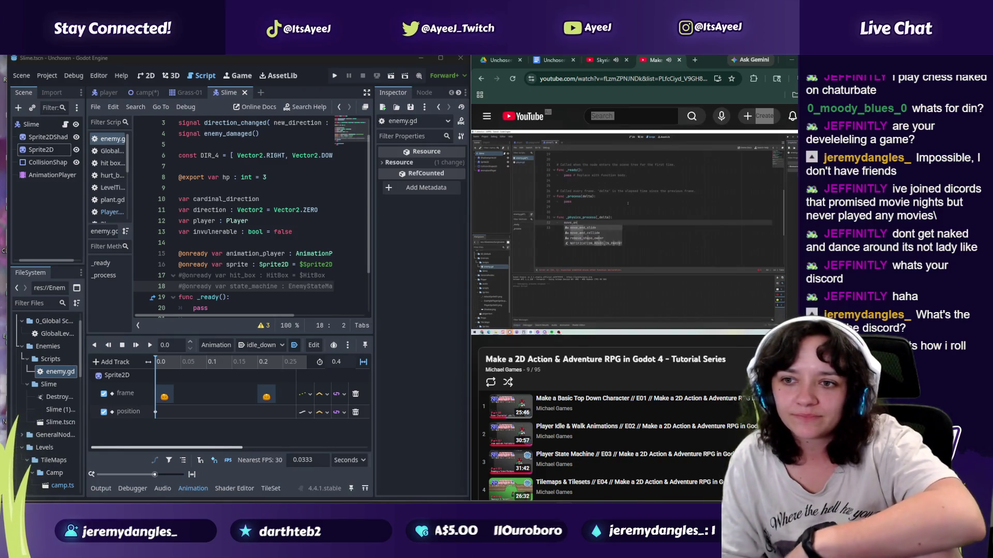
{"action": "left_click", "coordinate": [600, 292]}
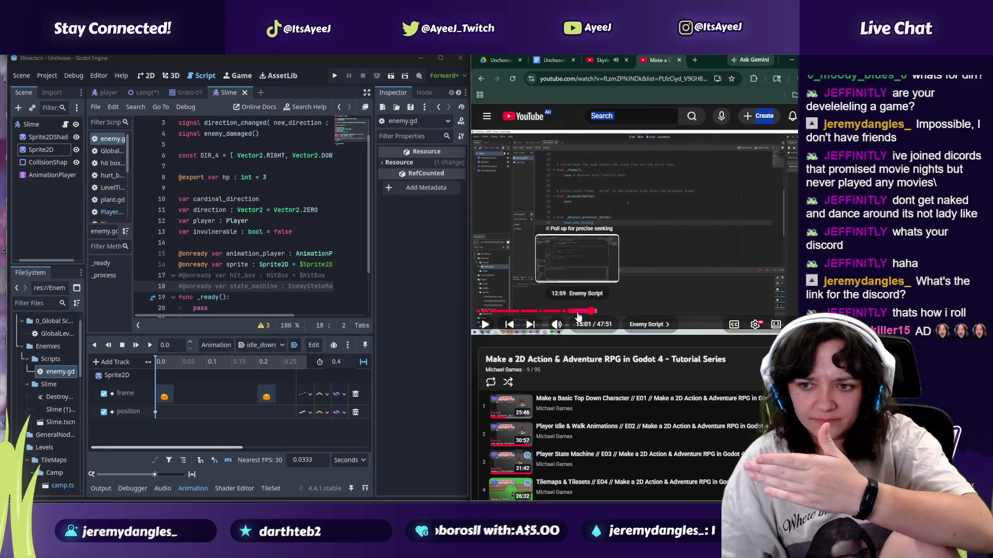
{"action": "left_click", "coordinate": [493, 326]}
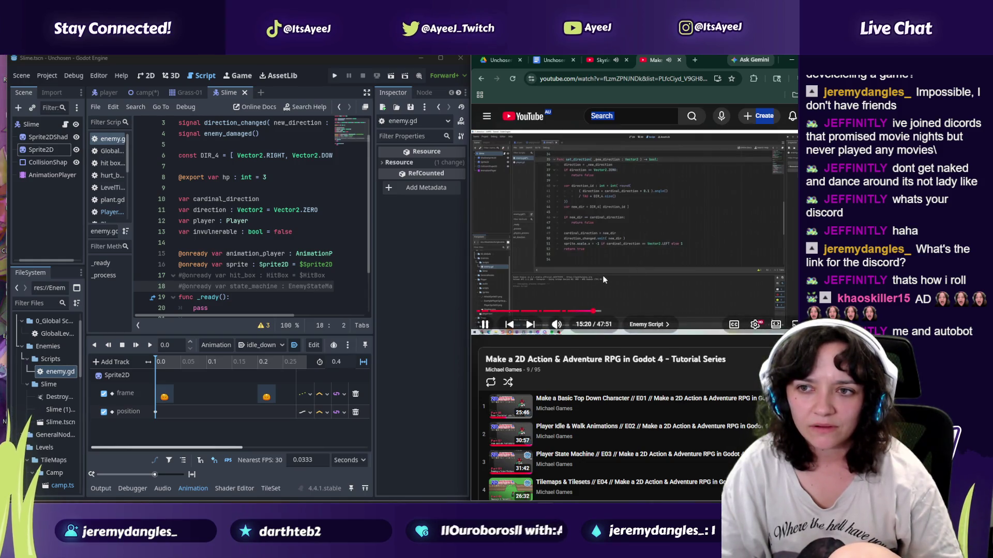
{"action": "left_click", "coordinate": [576, 311]}
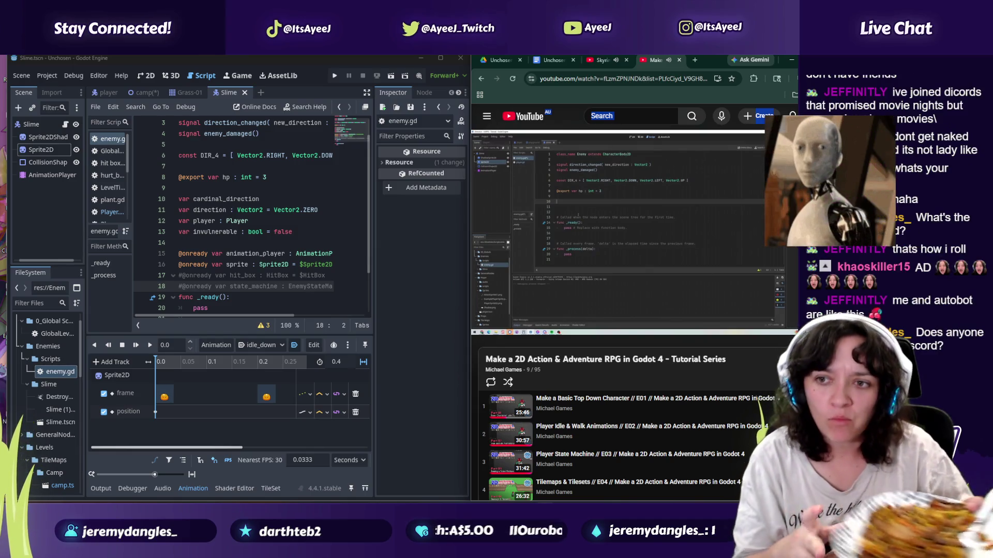
Pause and resume the tutorial twice, then drag the seek bar back to 13:41
{"action": "left_click", "coordinate": [625, 266]}
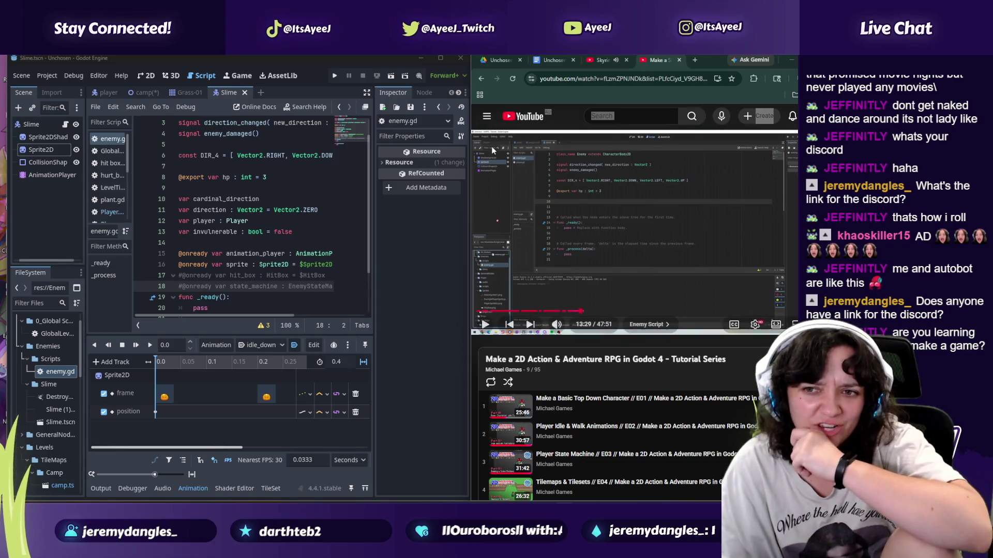
{"action": "left_click", "coordinate": [573, 204]}
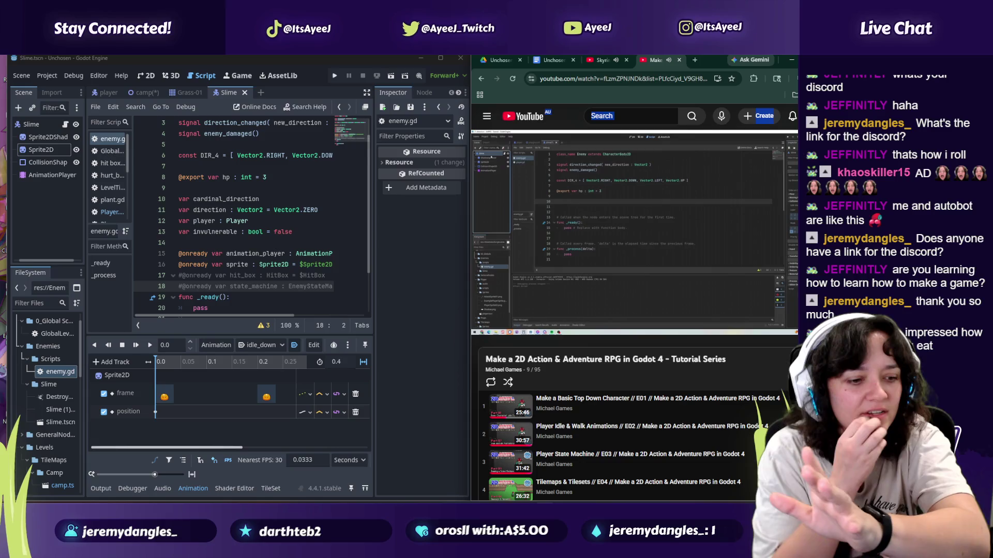
{"action": "mouse_move", "coordinate": [544, 236]}
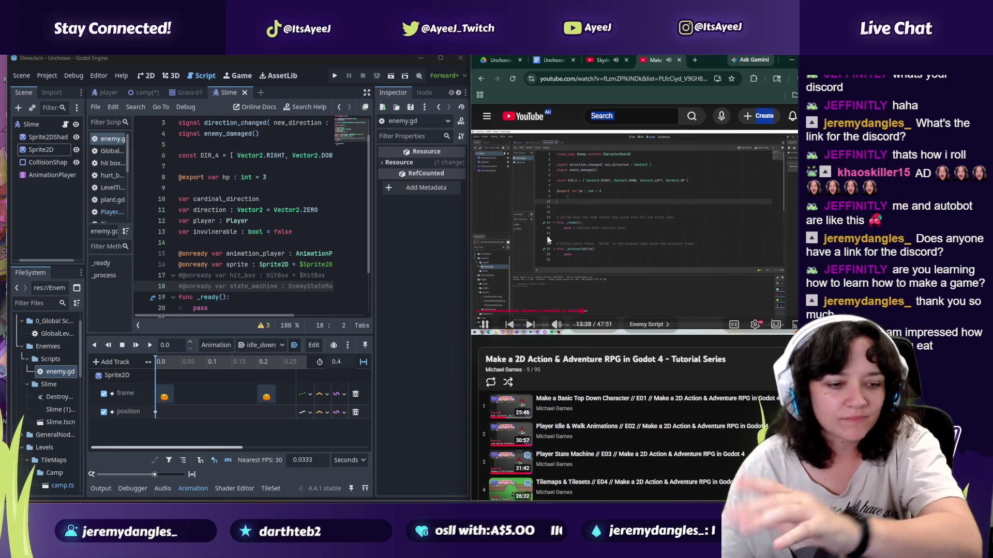
{"action": "left_click", "coordinate": [585, 241]}
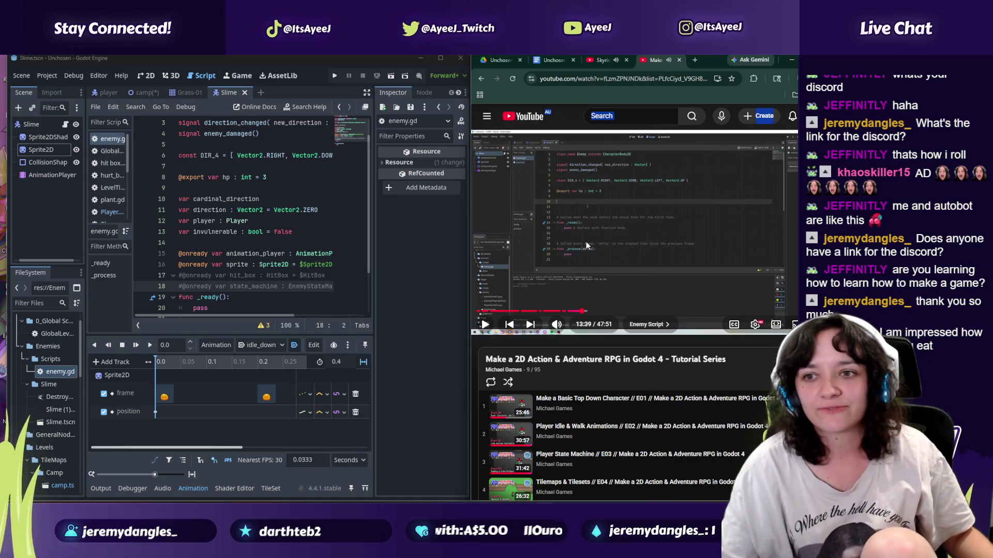
{"action": "left_click", "coordinate": [585, 241]}
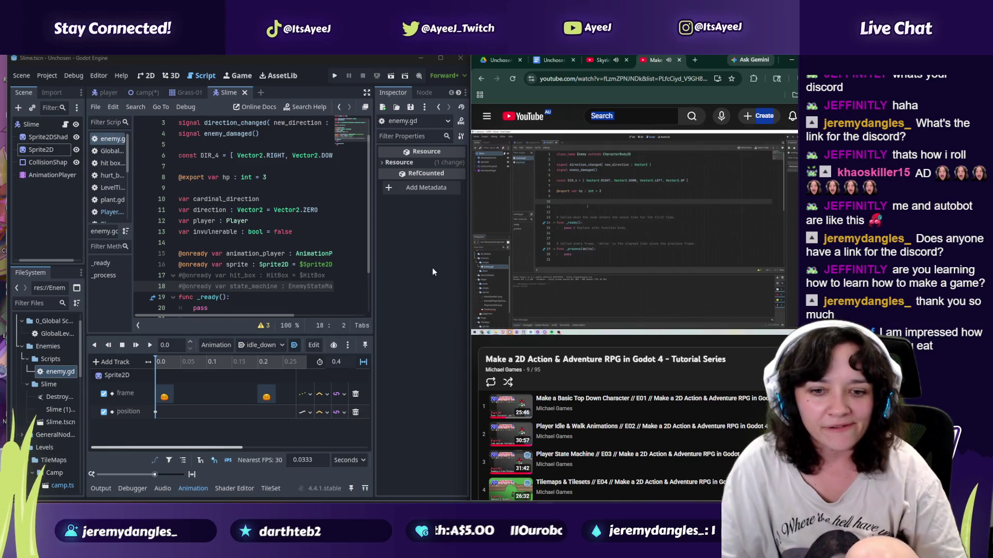
{"action": "mouse_move", "coordinate": [572, 242]}
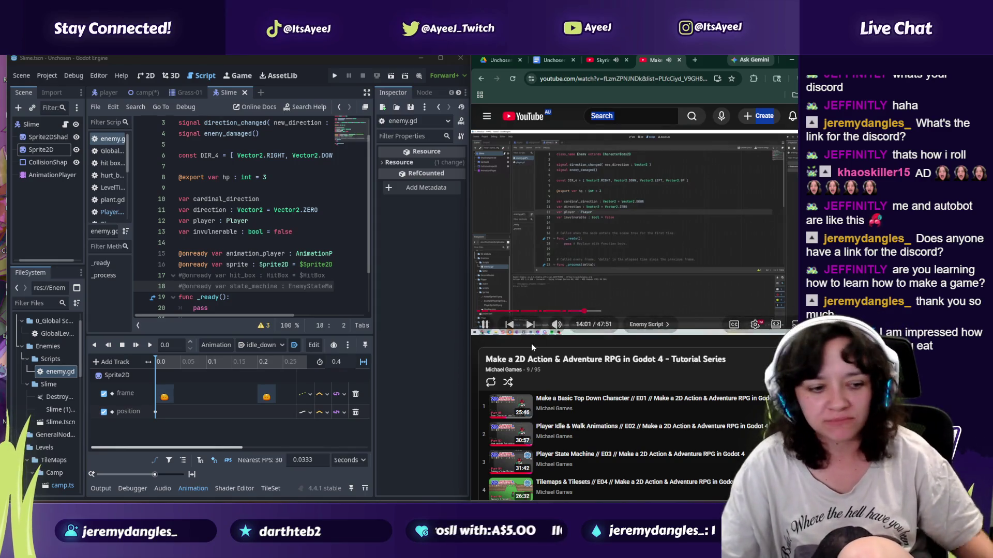
{"action": "mouse_move", "coordinate": [531, 324]}
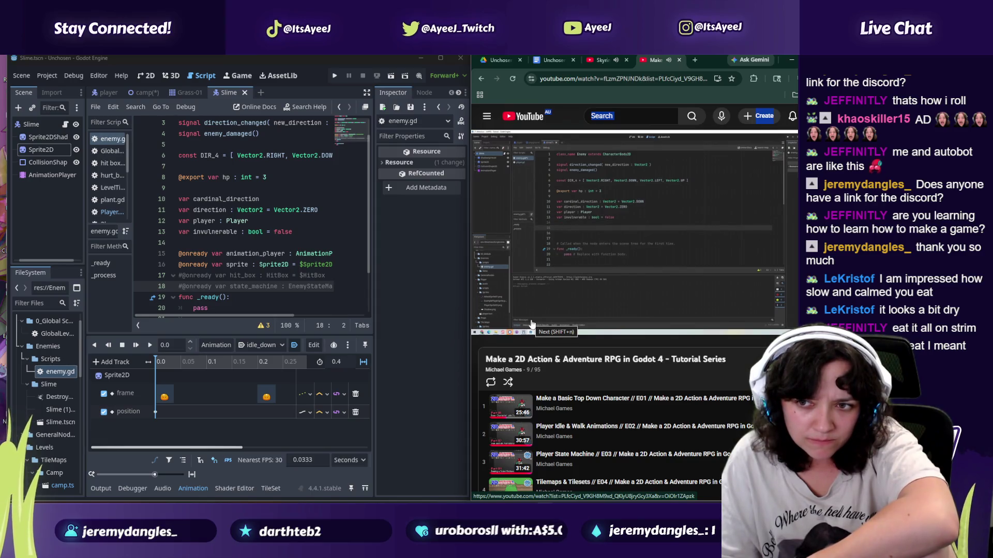
{"action": "left_click_drag", "start_coordinate": [587, 311], "coordinate": [583, 314]}
Jump the tutorial back from 13:41 to 13:22, replay the variable declarations, then pause
{"action": "left_click", "coordinate": [655, 273]}
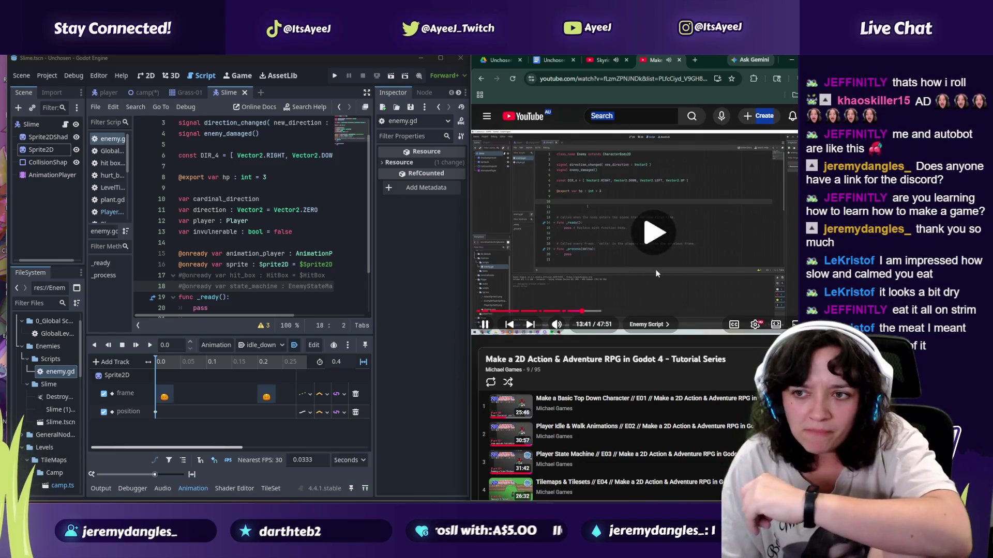
{"action": "left_click", "coordinate": [656, 272]}
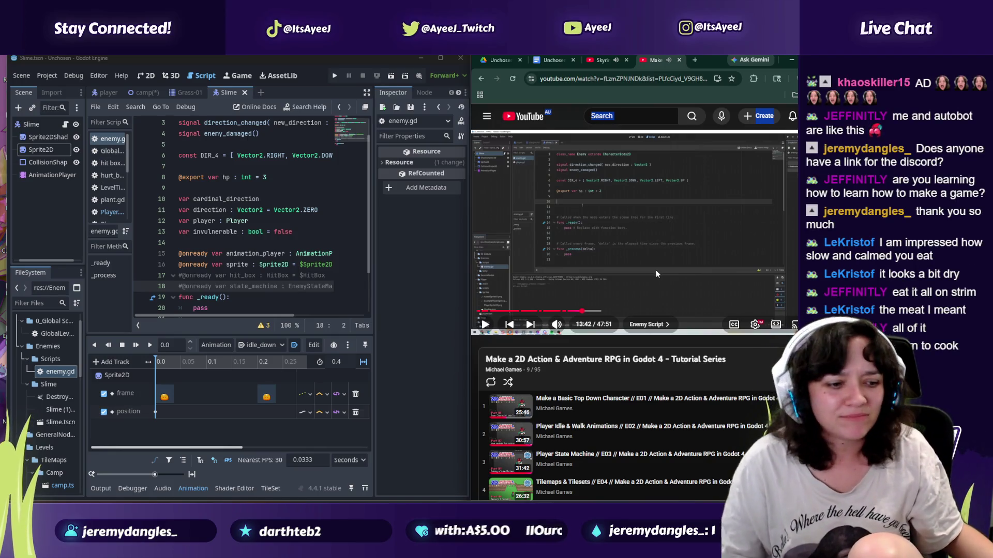
{"action": "key", "text": "Left"}
{"action": "key", "text": "Left"}
{"action": "key", "text": "Left"}
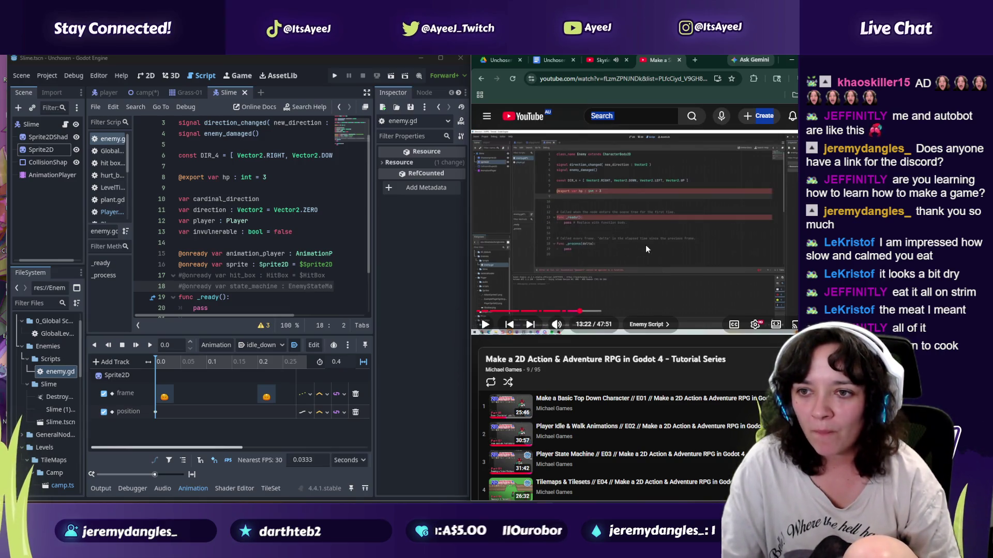
{"action": "left_click", "coordinate": [645, 245]}
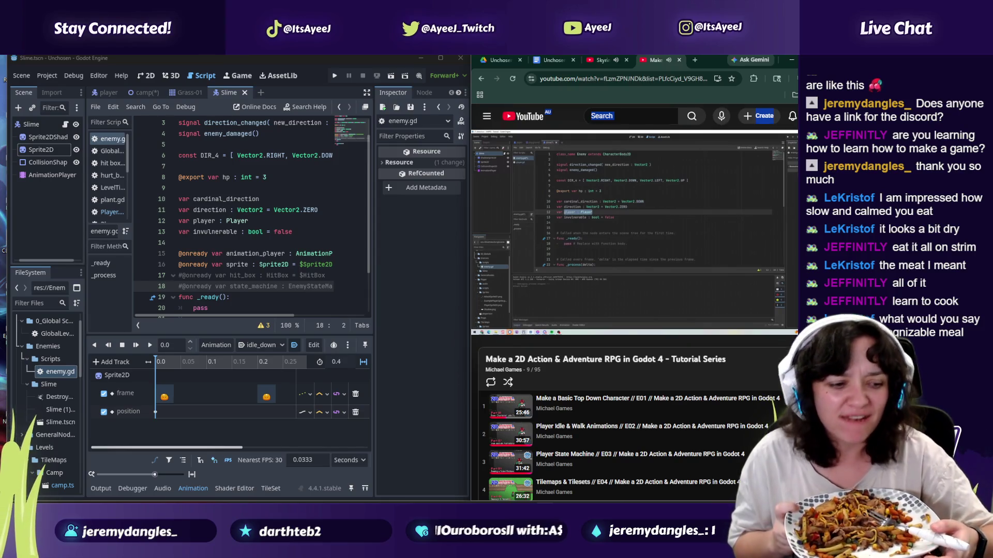
{"action": "mouse_move", "coordinate": [566, 253]}
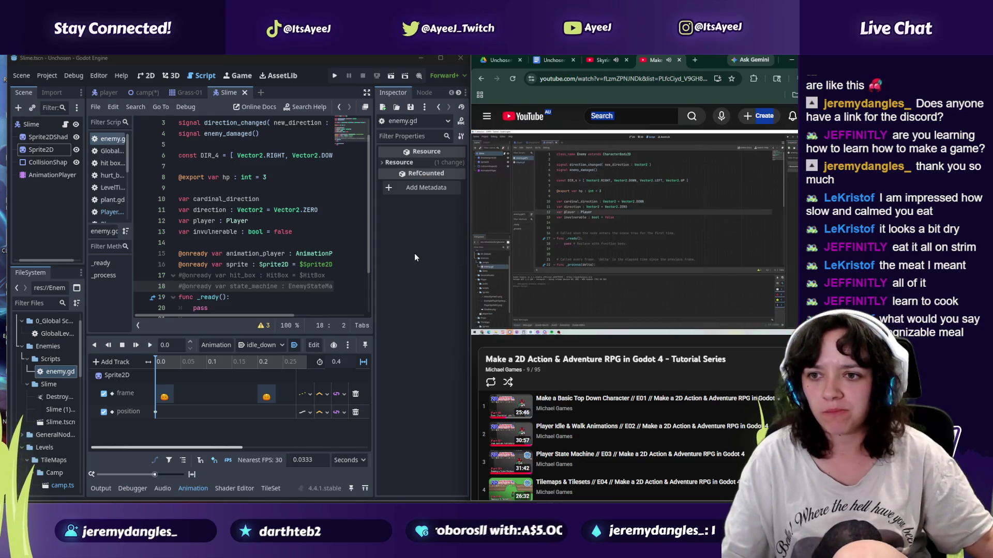
{"action": "left_click", "coordinate": [553, 249]}
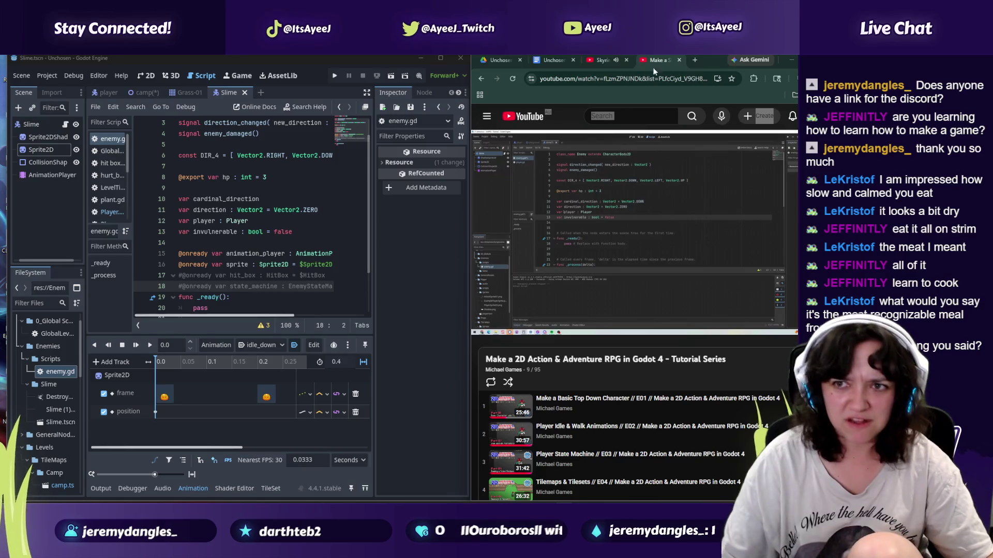
{"action": "left_click", "coordinate": [694, 60]}
Search Google for 'laminton' and switch to the corrected spelling lamington
{"action": "type", "text": "lam"}
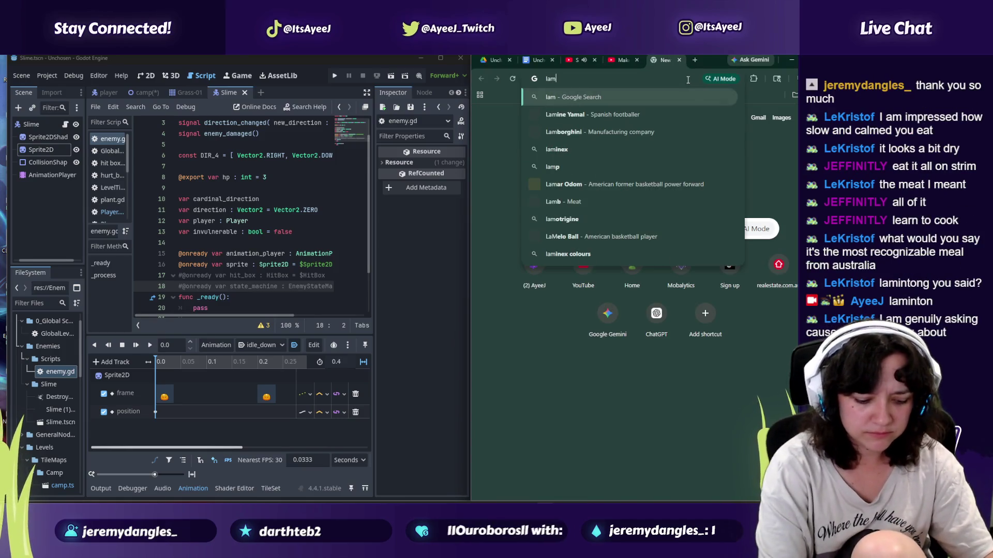
{"action": "type", "text": "inton"}
{"action": "key", "text": "Return"}
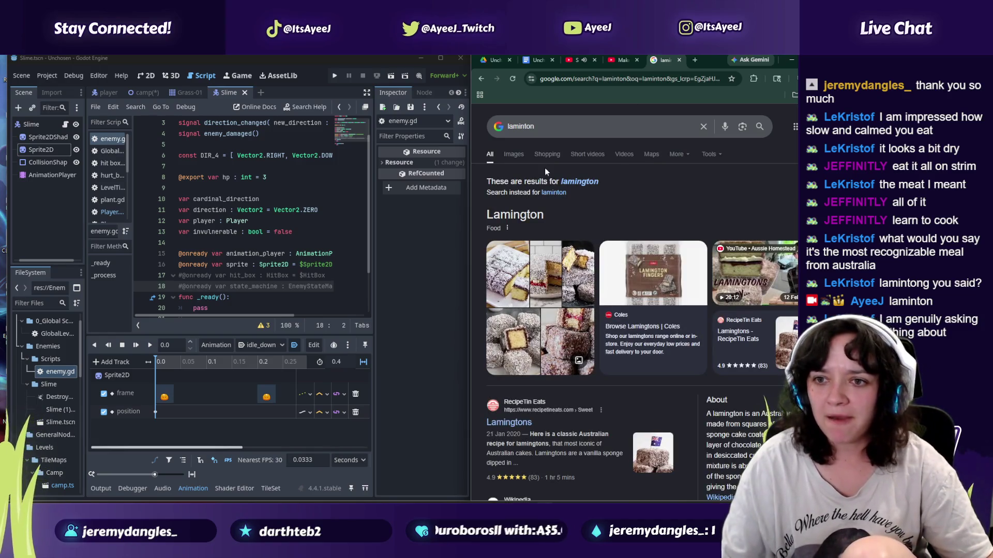
{"action": "left_click", "coordinate": [516, 157]}
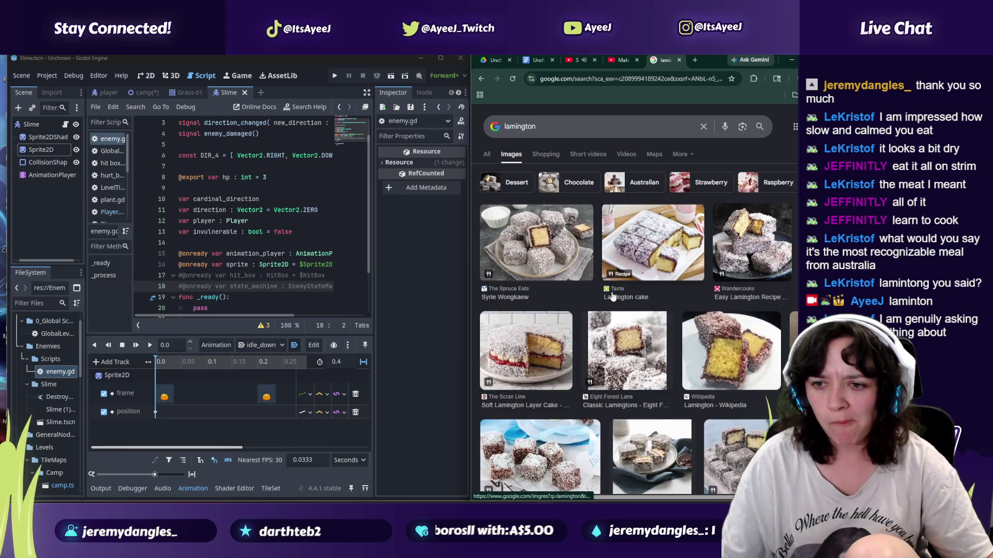
Search pavlova images, then go back to the lamington image results
{"action": "left_click", "coordinate": [548, 126]}
{"action": "key", "text": "ctrl+a"}
{"action": "type", "text": "pa"}
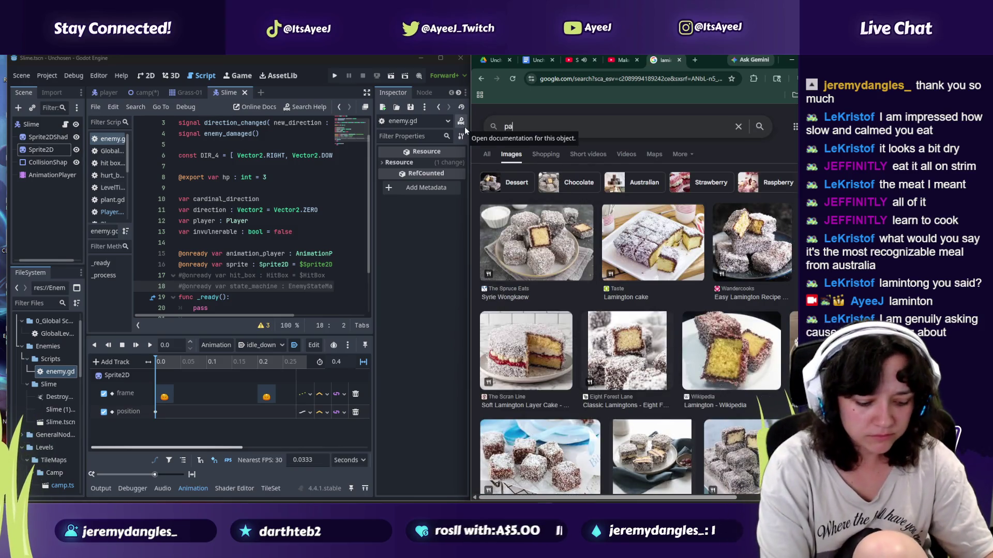
{"action": "type", "text": "vlova"}
{"action": "key", "text": "Return"}
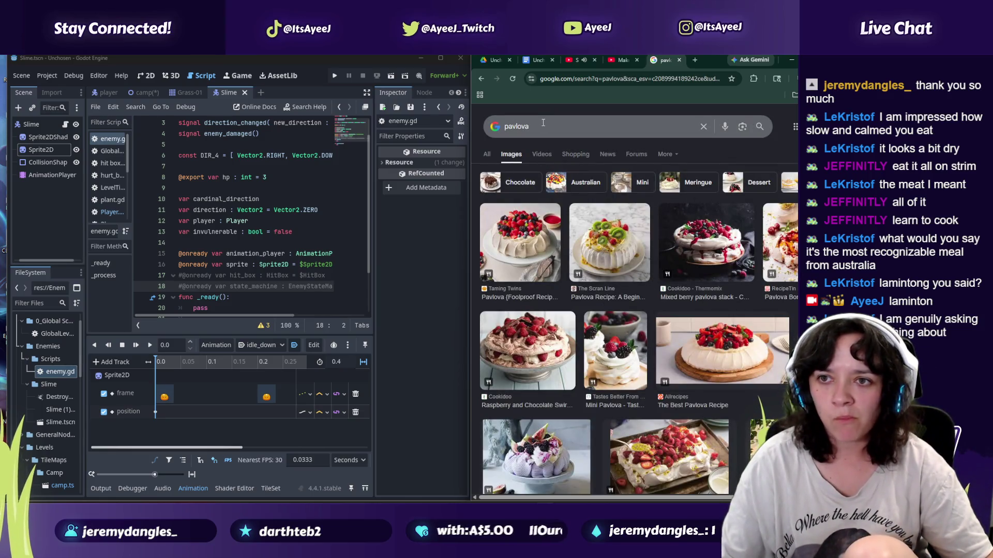
{"action": "left_click_drag", "start_coordinate": [543, 124], "coordinate": [483, 119]}
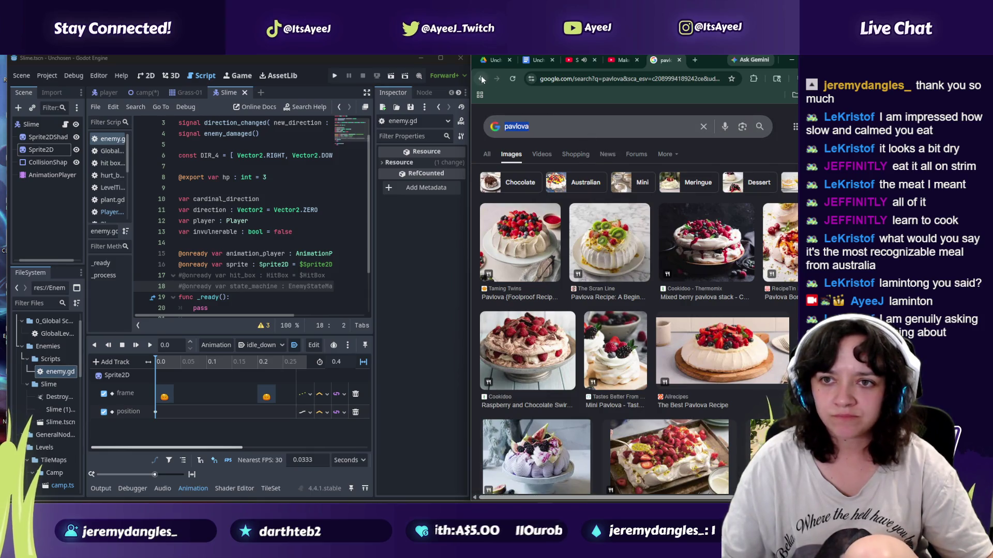
{"action": "left_click", "coordinate": [481, 79]}
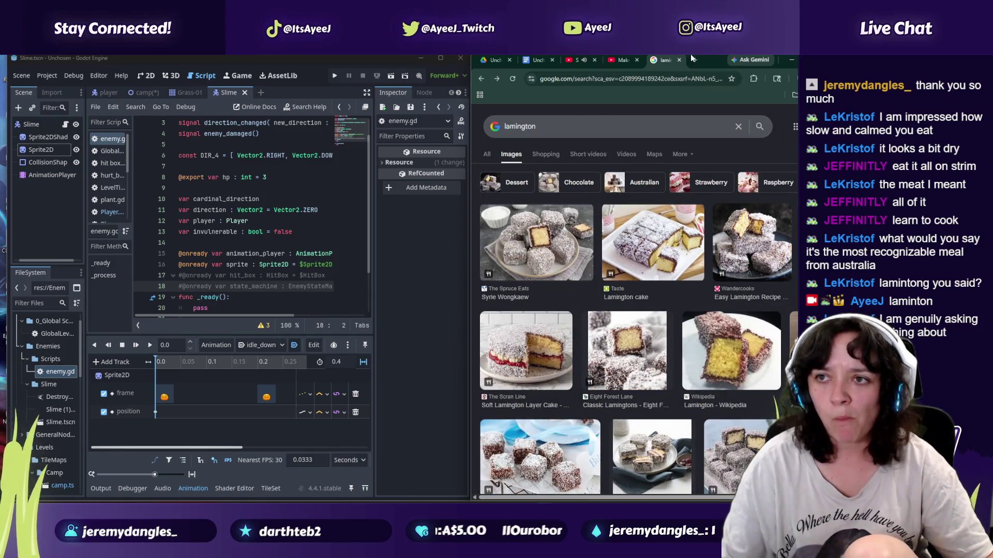
Search images for 'chip san' (chip sanga), then close the search tab
{"action": "left_click", "coordinate": [600, 118]}
{"action": "key", "text": "ctrl+a"}
{"action": "type", "text": "chip san"}
{"action": "key", "text": "Return"}
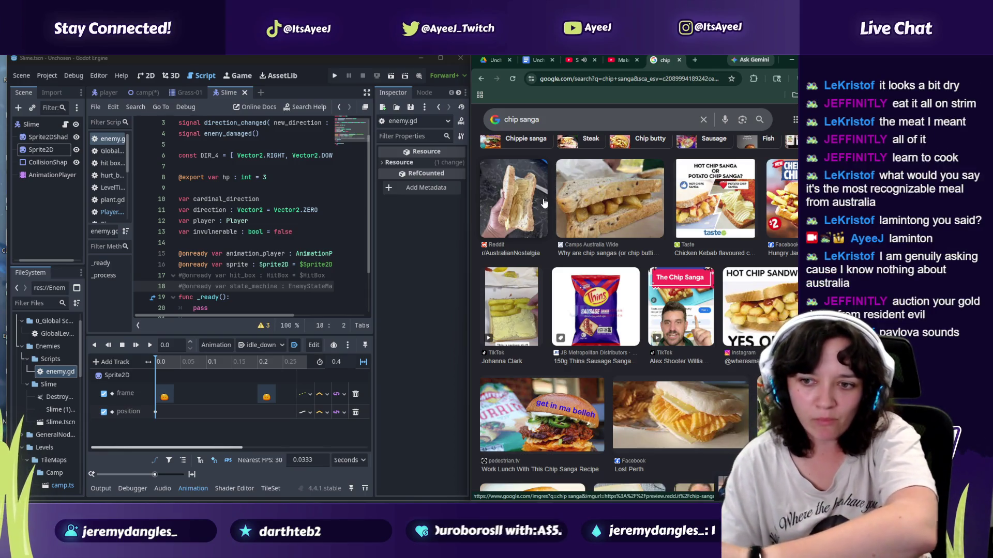
{"action": "left_click", "coordinate": [679, 60]}
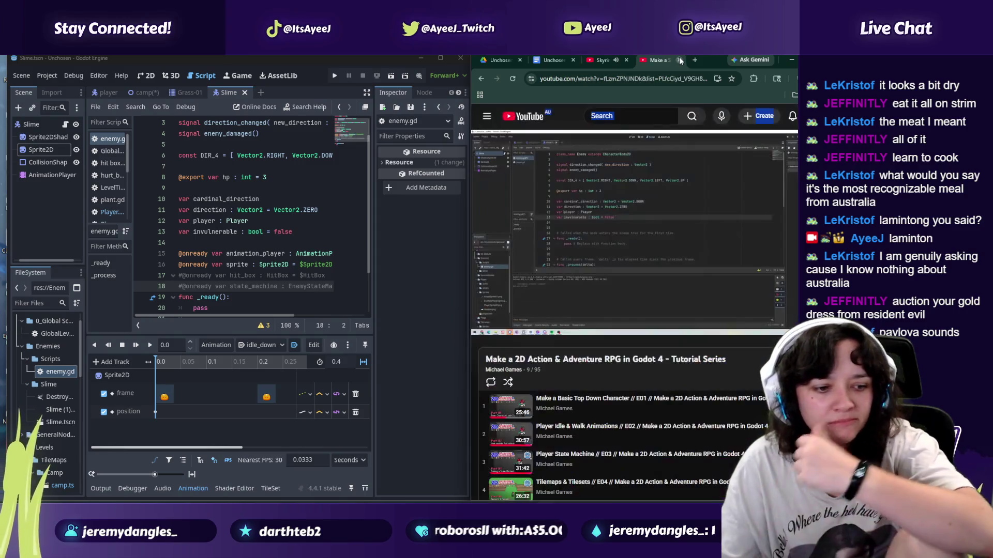
{"action": "mouse_move", "coordinate": [634, 198]}
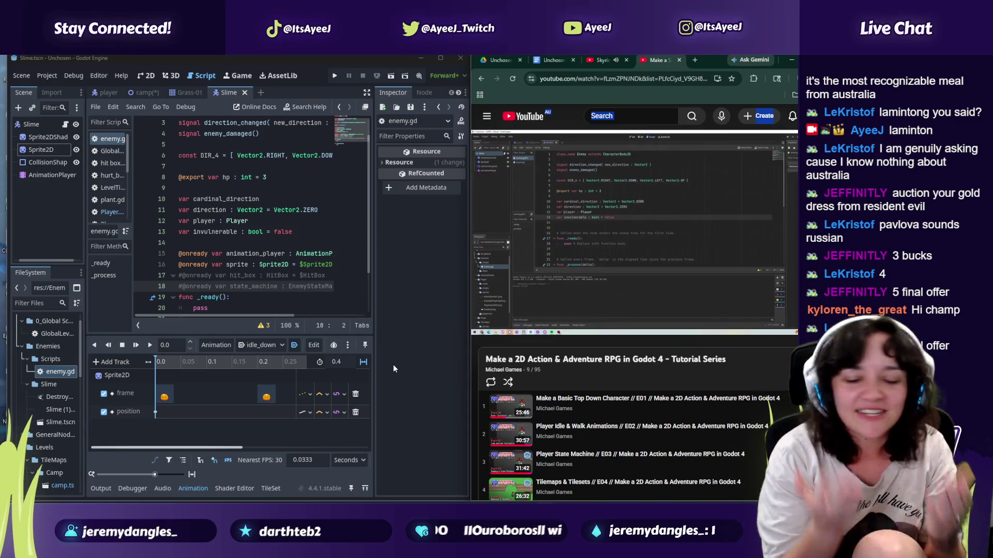
{"action": "left_click", "coordinate": [571, 267]}
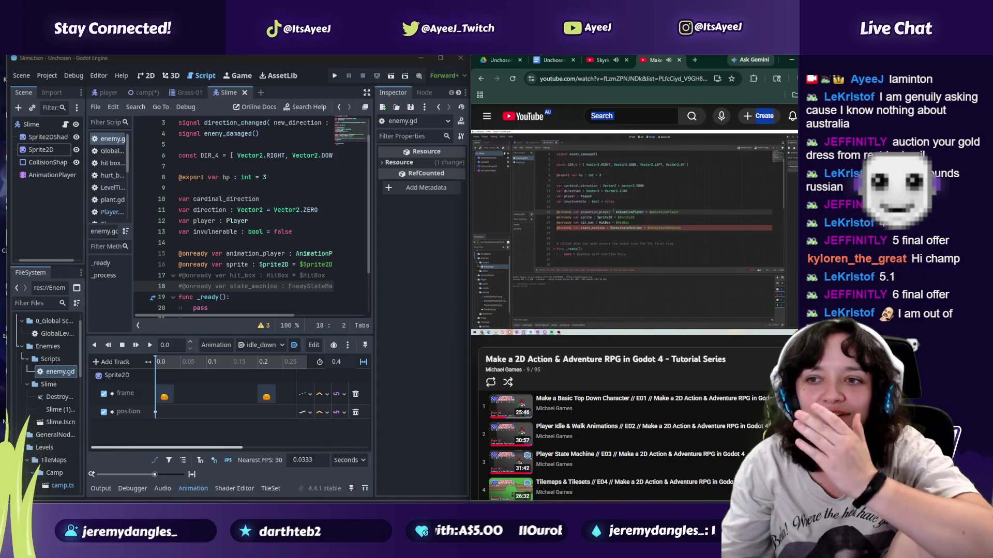
{"action": "left_click", "coordinate": [727, 273]}
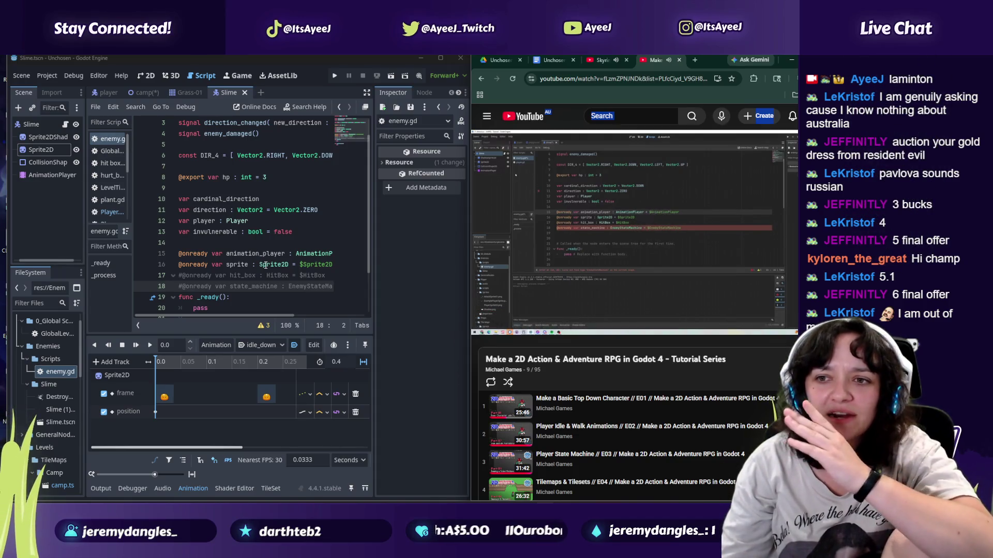
Scroll enemy.gd down to the _ready and _process stubs and pause the tutorial at 14:42
{"action": "scroll", "coordinate": [264, 264], "scroll_direction": "down", "scroll_amount": 1}
{"action": "left_click", "coordinate": [640, 250]}
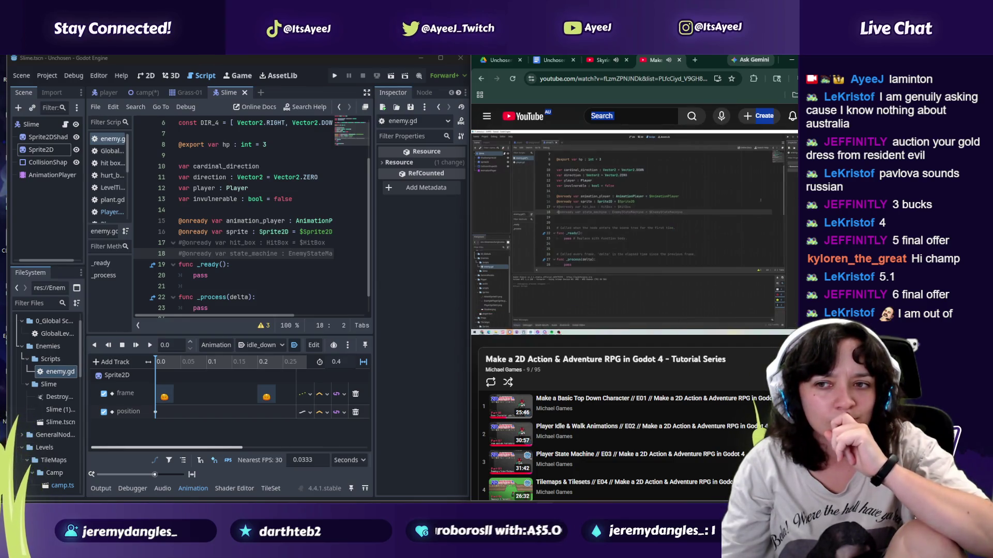
{"action": "left_click", "coordinate": [587, 250]}
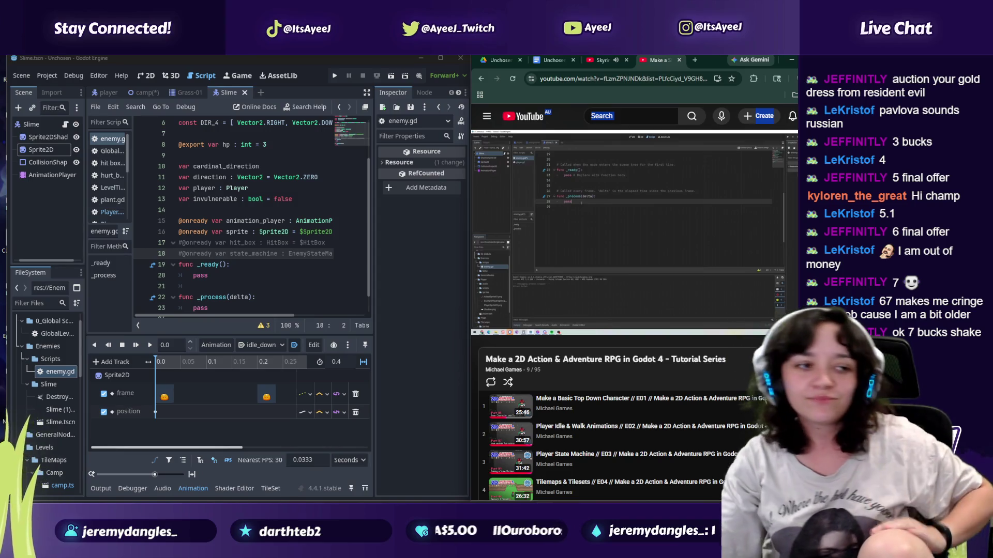
Play the tutorial in short bursts past 15:00 until it shows _physics_process(delta) being written
{"action": "mouse_move", "coordinate": [611, 209]}
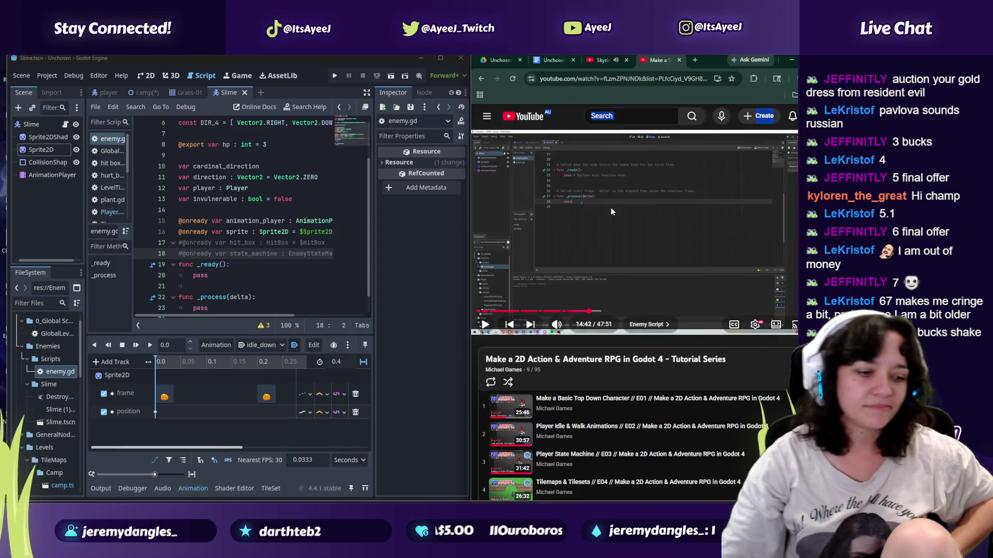
{"action": "left_click", "coordinate": [582, 235]}
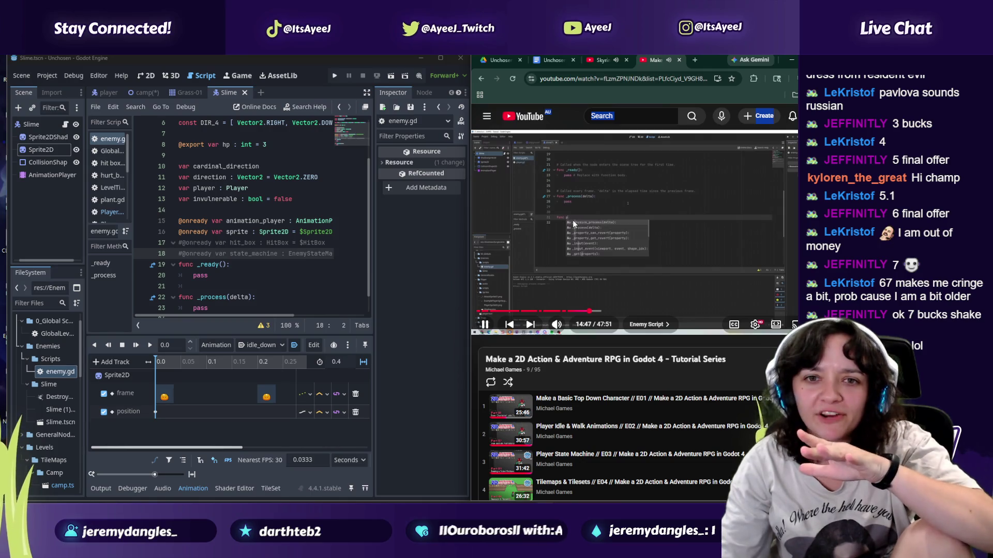
{"action": "left_click", "coordinate": [542, 255]}
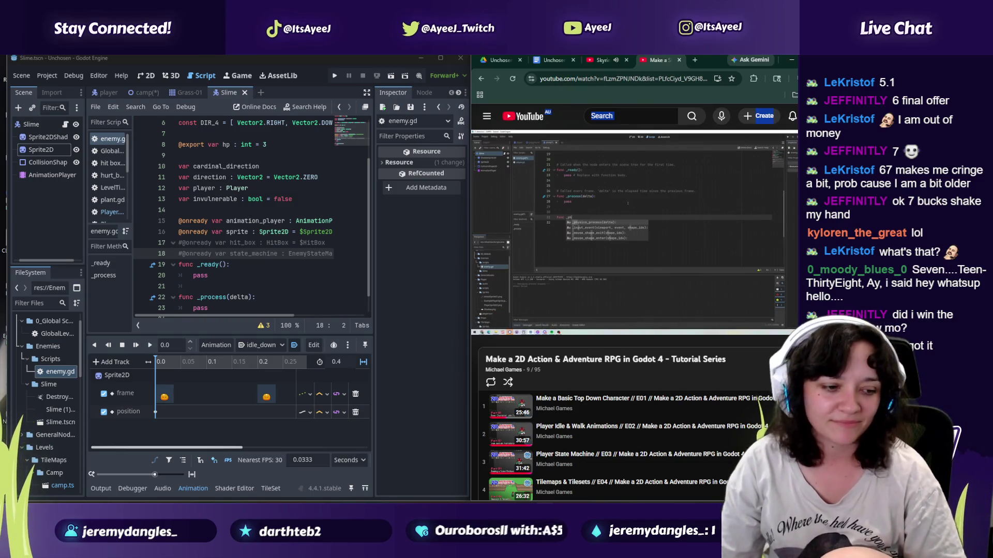
{"action": "left_click", "coordinate": [538, 280]}
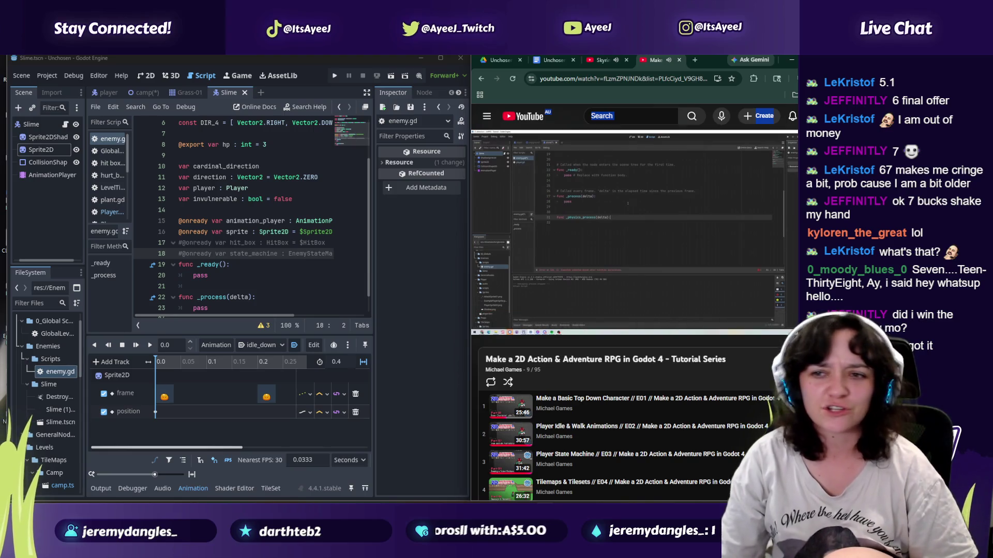
{"action": "left_click", "coordinate": [538, 281]}
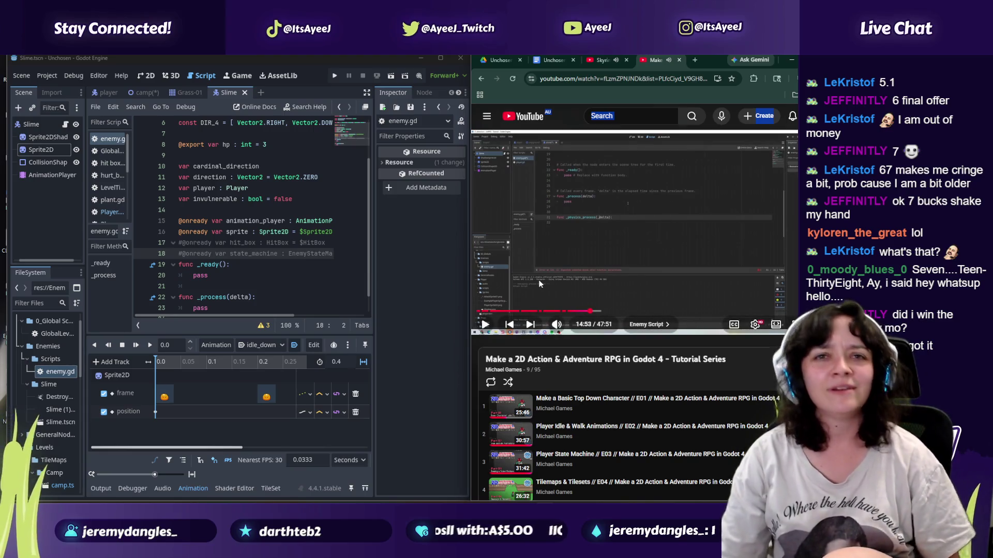
{"action": "left_click", "coordinate": [544, 281]}
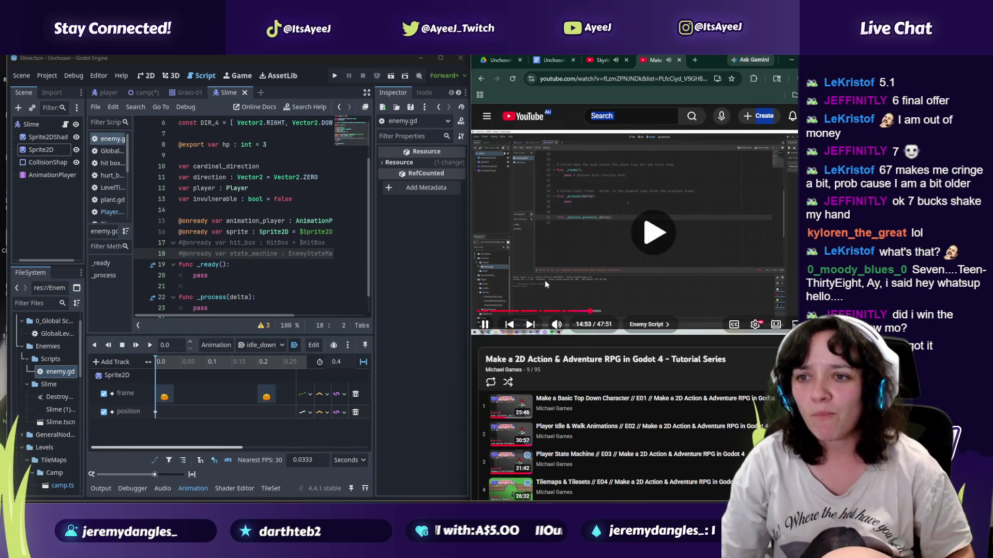
{"action": "left_click", "coordinate": [545, 280]}
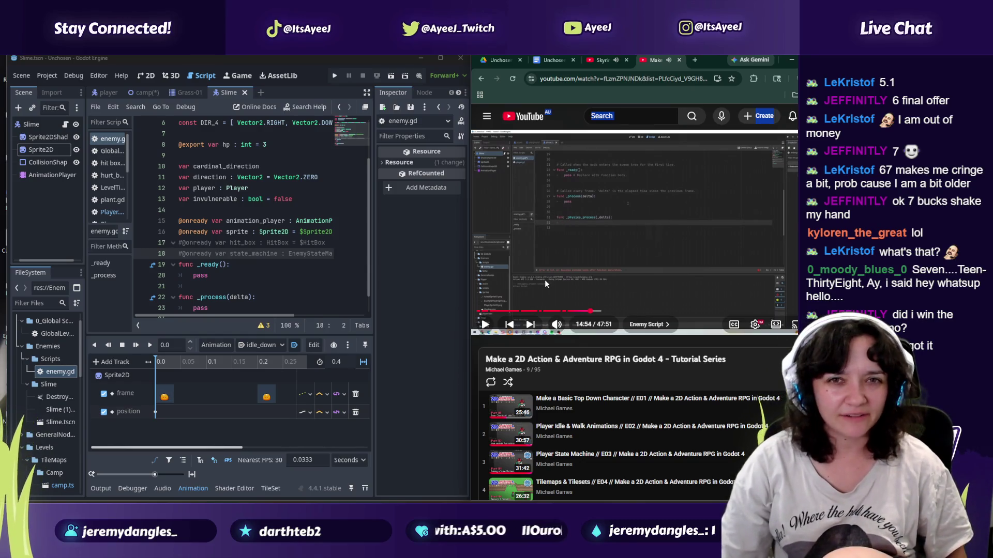
{"action": "left_click", "coordinate": [544, 280]}
{"action": "left_click", "coordinate": [544, 280]}
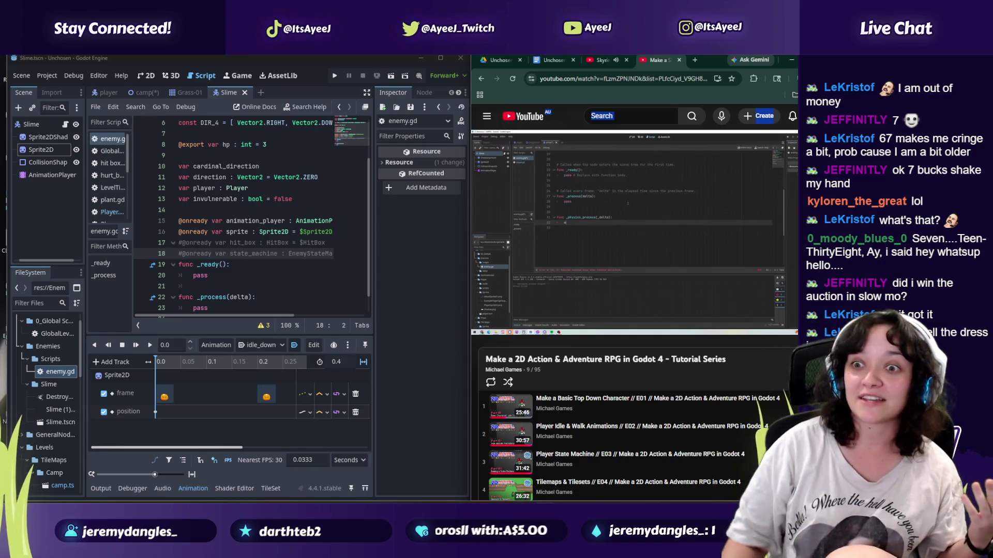
{"action": "left_click", "coordinate": [538, 268]}
{"action": "left_click", "coordinate": [538, 268]}
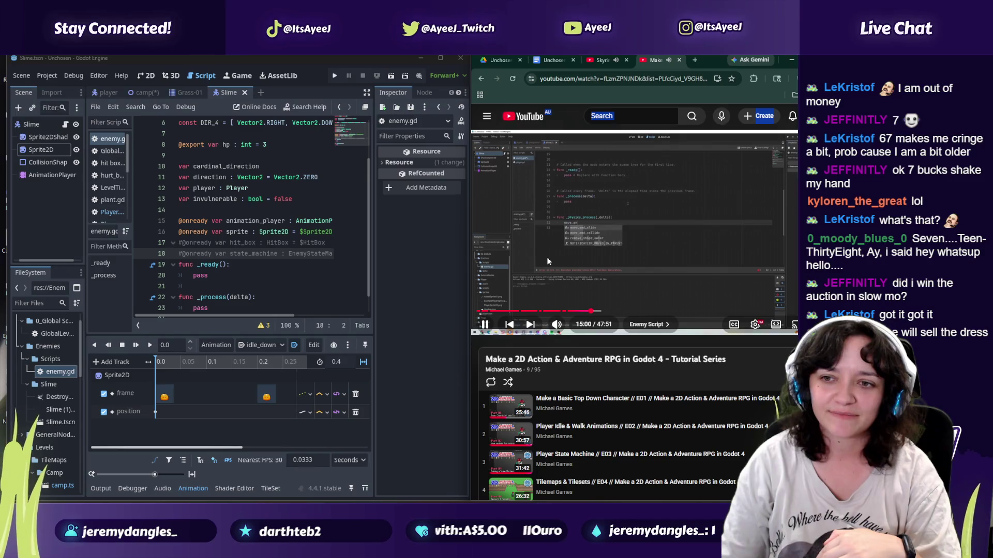
{"action": "left_click", "coordinate": [547, 259]}
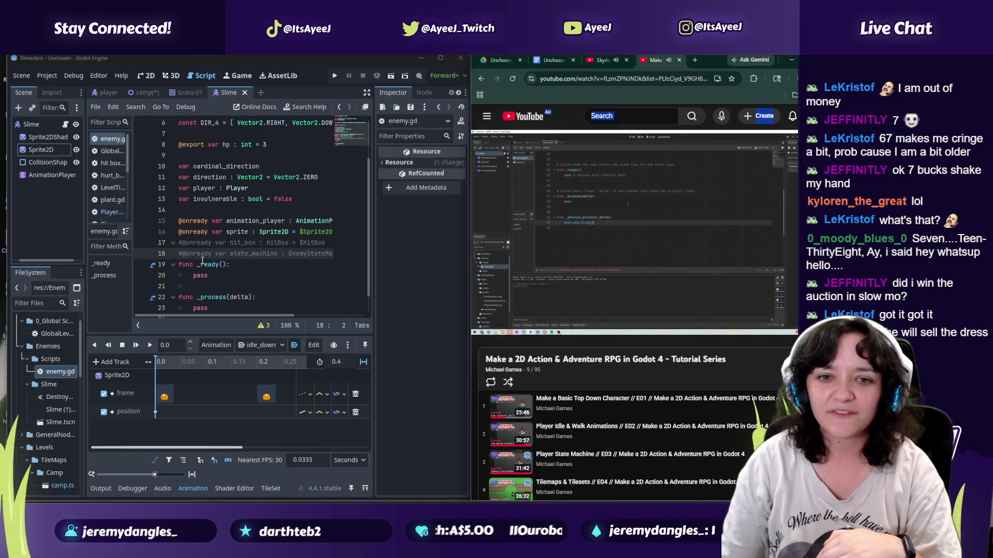
{"action": "scroll", "coordinate": [201, 261], "scroll_direction": "down", "scroll_amount": 1}
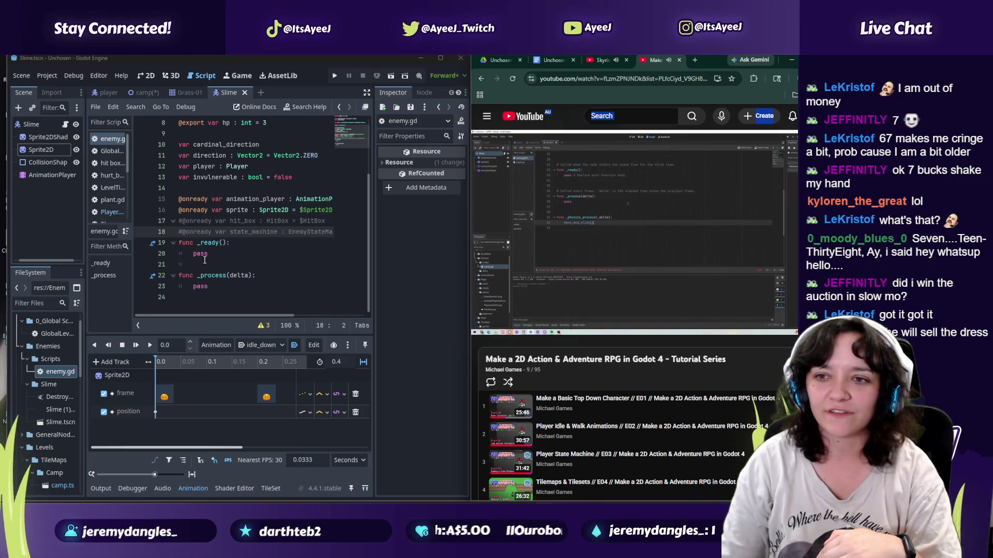
Below the _process stub, insert a _physics_process function header via autocomplete
{"action": "left_click", "coordinate": [226, 291]}
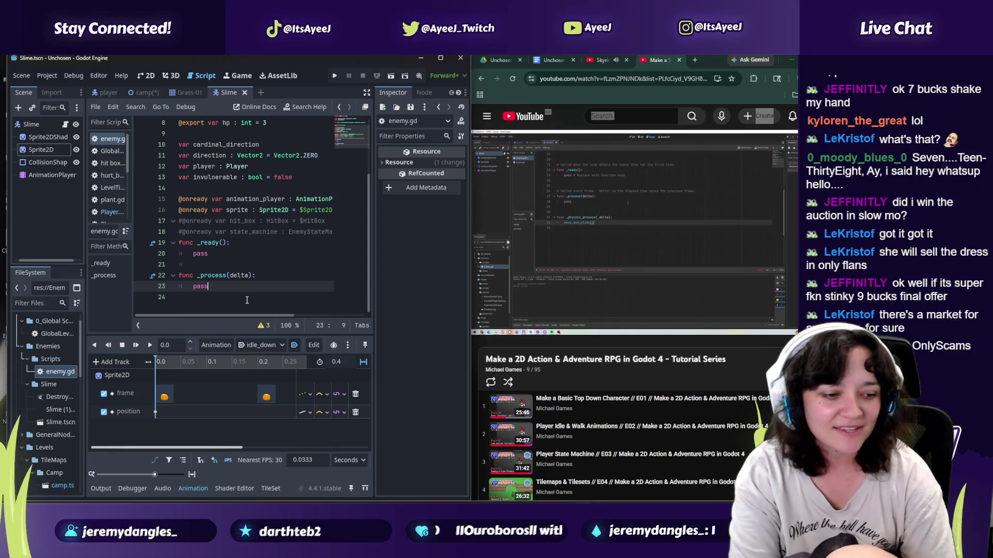
{"action": "key", "text": "Return"}
{"action": "key", "text": "Return"}
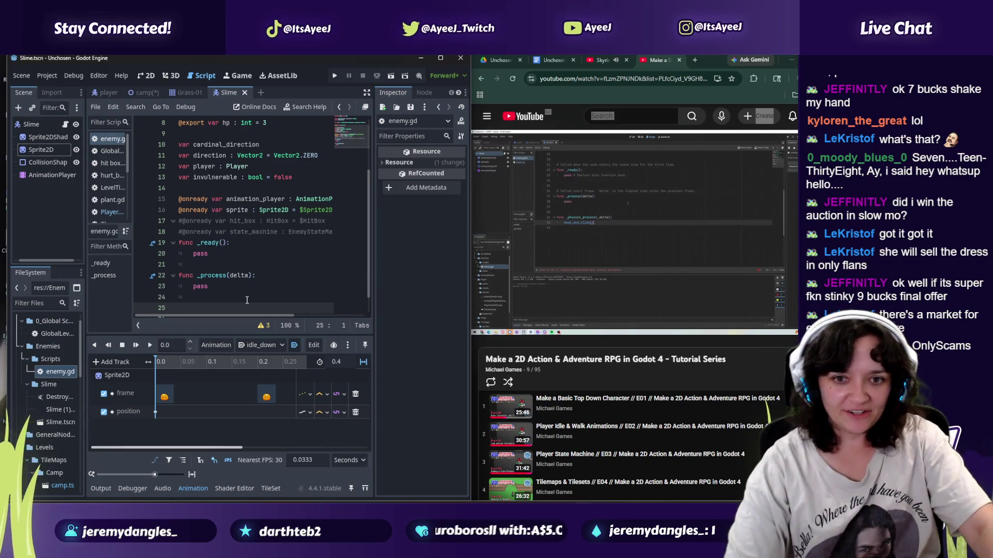
{"action": "type", "text": "func"}
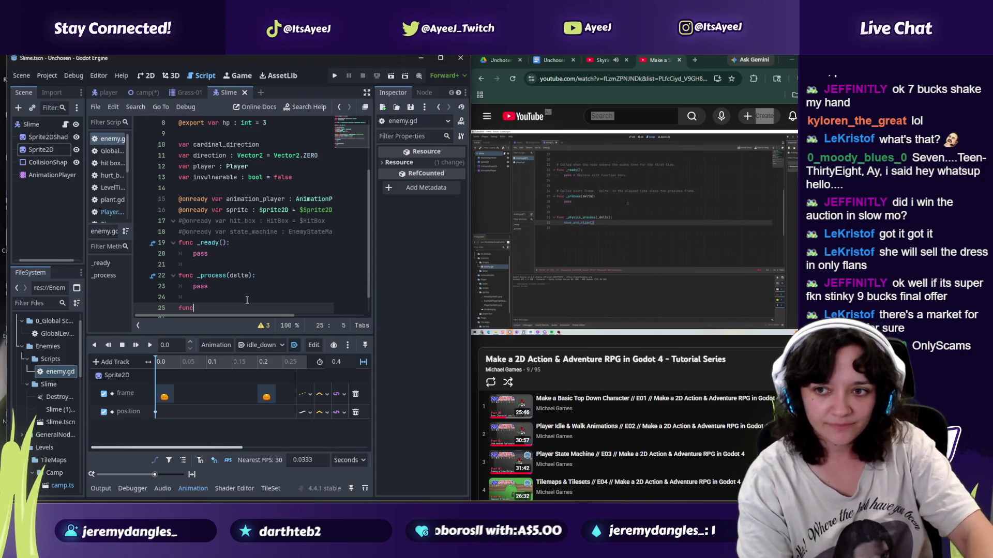
{"action": "type", "text": "_"}
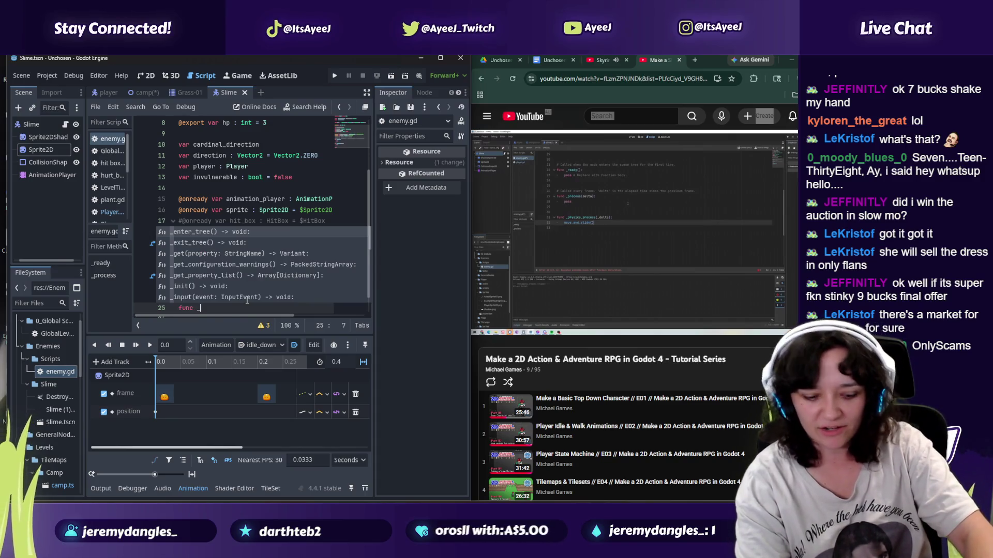
{"action": "type", "text": "phyi"}
{"action": "key", "text": "Return"}
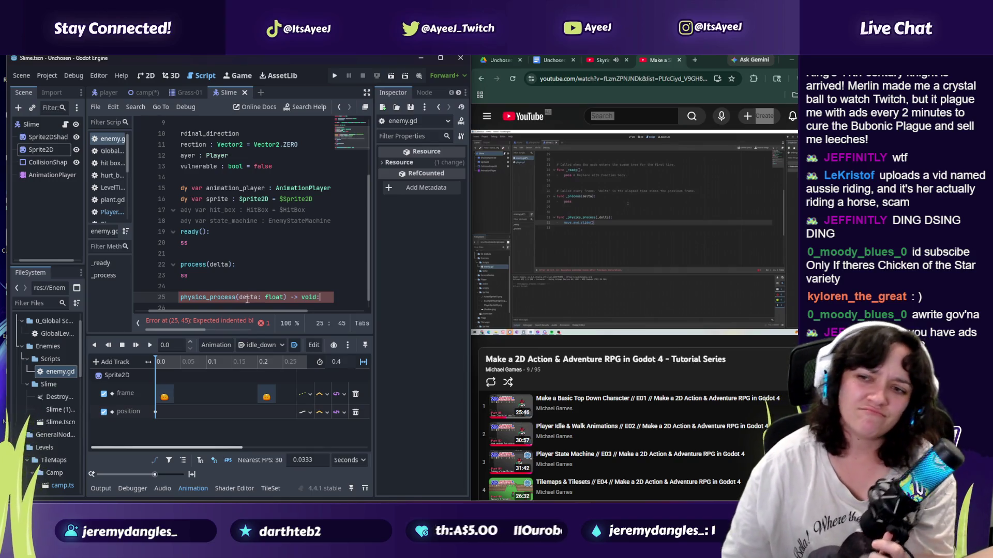
Strip ': float' and '-> void' so the header reads _physics_process(delta):, and start an indented body with Move_and_slide
{"action": "left_click_drag", "start_coordinate": [320, 298], "coordinate": [262, 294]}
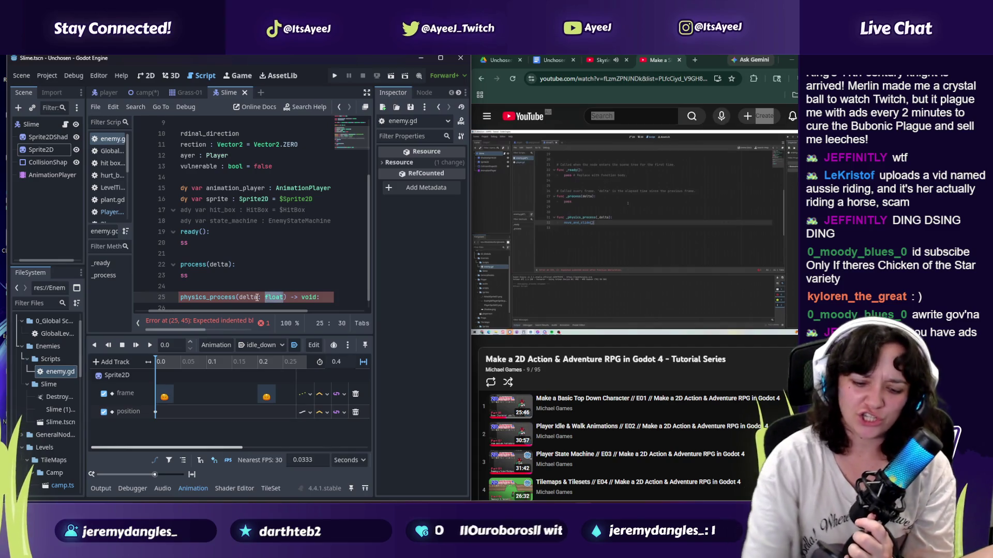
{"action": "key", "text": "BackSpace"}
{"action": "key", "text": "BackSpace"}
{"action": "key", "text": "BackSpace"}
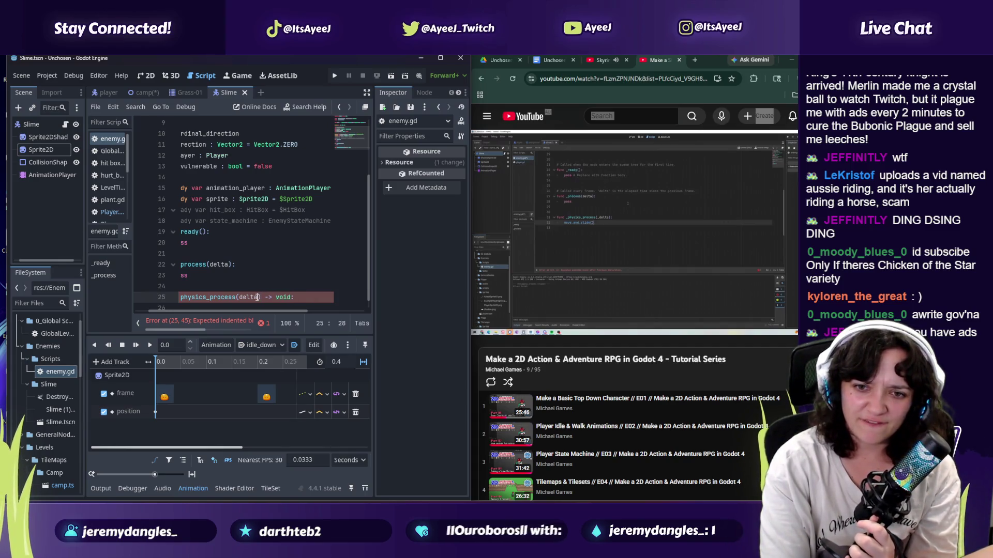
{"action": "left_click", "coordinate": [320, 302]}
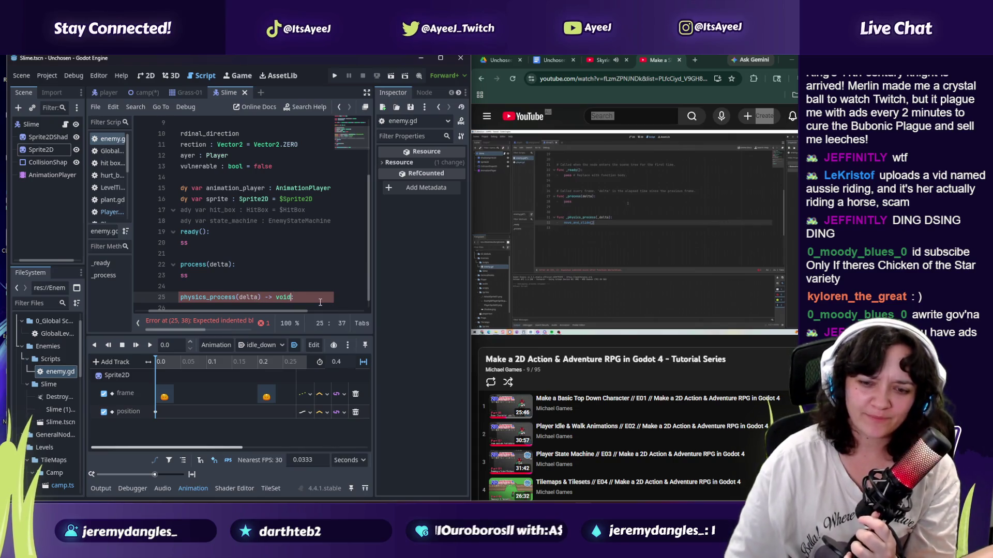
{"action": "key", "text": "BackSpace"}
{"action": "key", "text": "BackSpace"}
{"action": "key", "text": "BackSpace"}
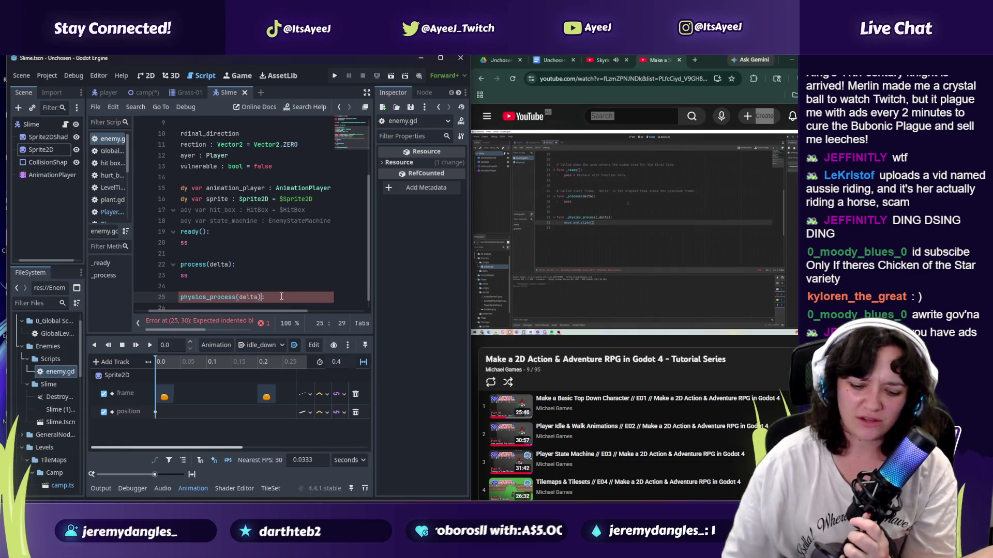
{"action": "key", "text": "Return"}
{"action": "key", "text": "Delete"}
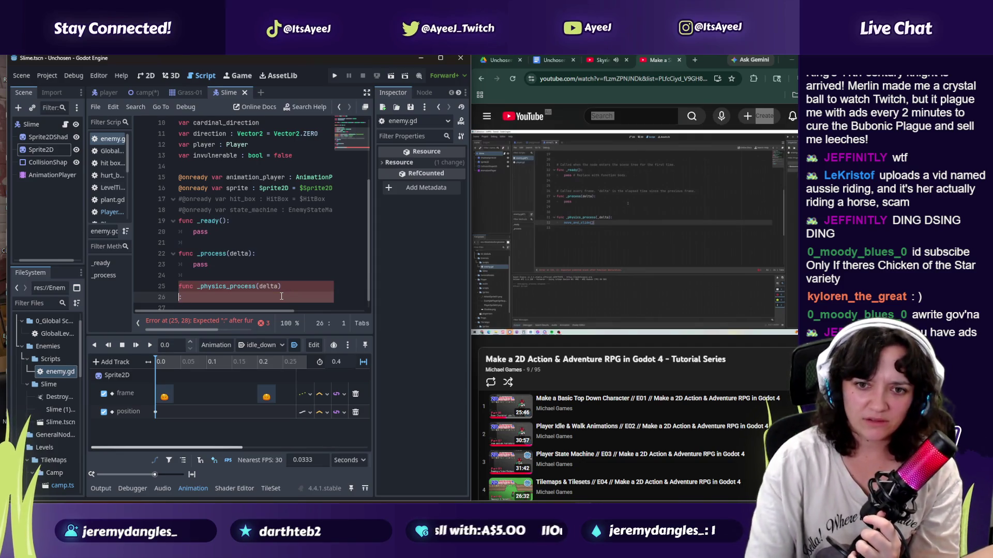
{"action": "key", "text": "BackSpace"}
{"action": "key", "text": "Return"}
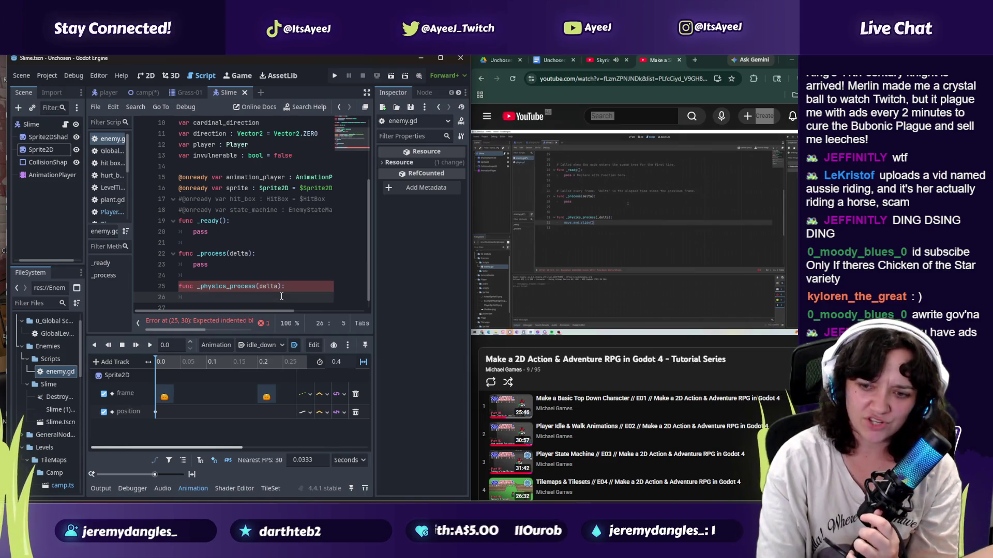
{"action": "type", "text": "Move"}
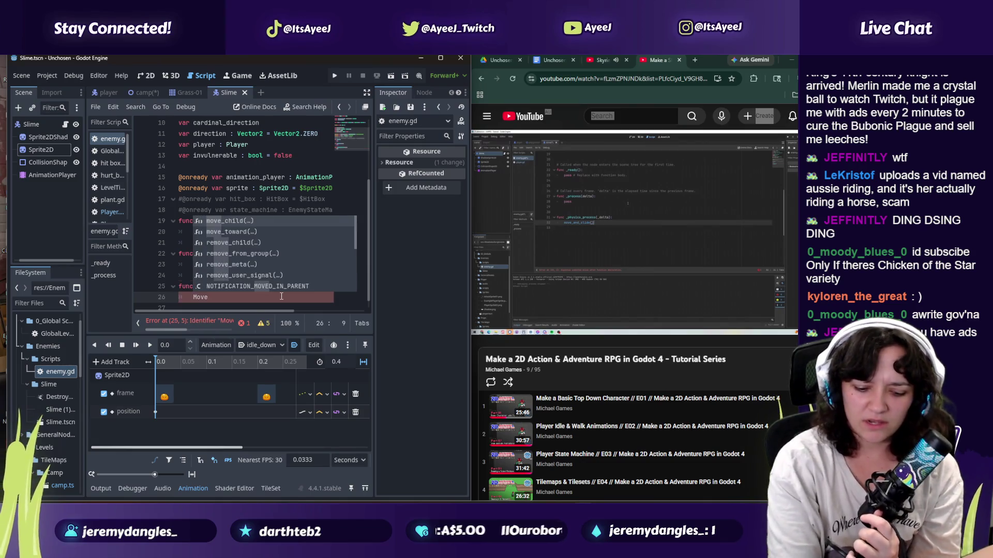
{"action": "type", "text": "_"}
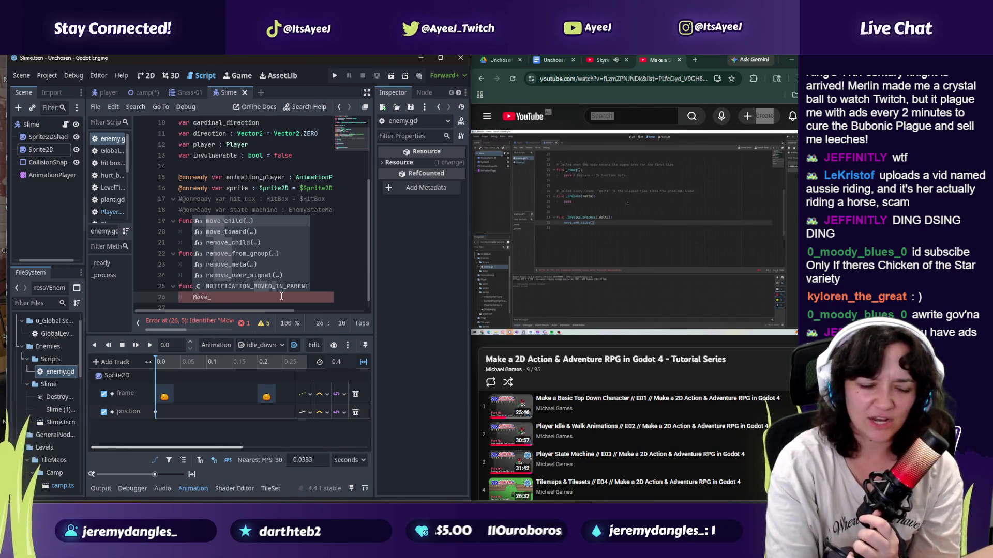
{"action": "type", "text": "and_"}
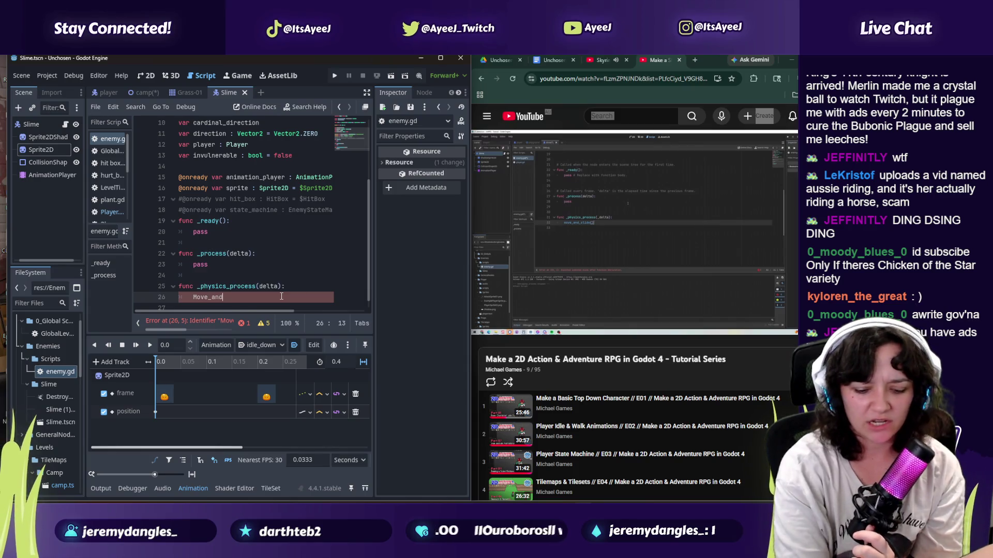
{"action": "type", "text": "slide"}
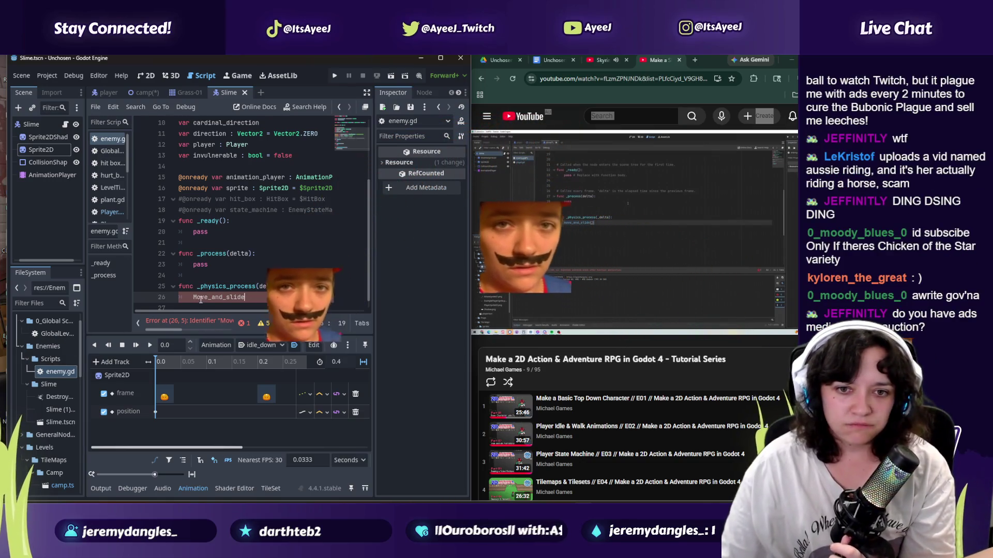
Change the capital M so the body line reads move_and_slide
{"action": "left_click", "coordinate": [207, 297]}
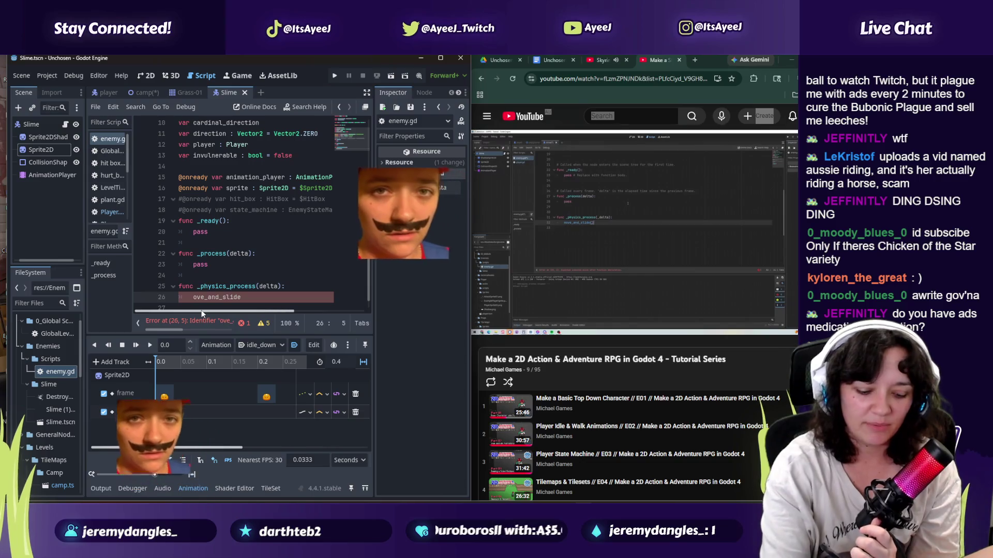
{"action": "key", "text": "BackSpace"}
{"action": "type", "text": "m"}
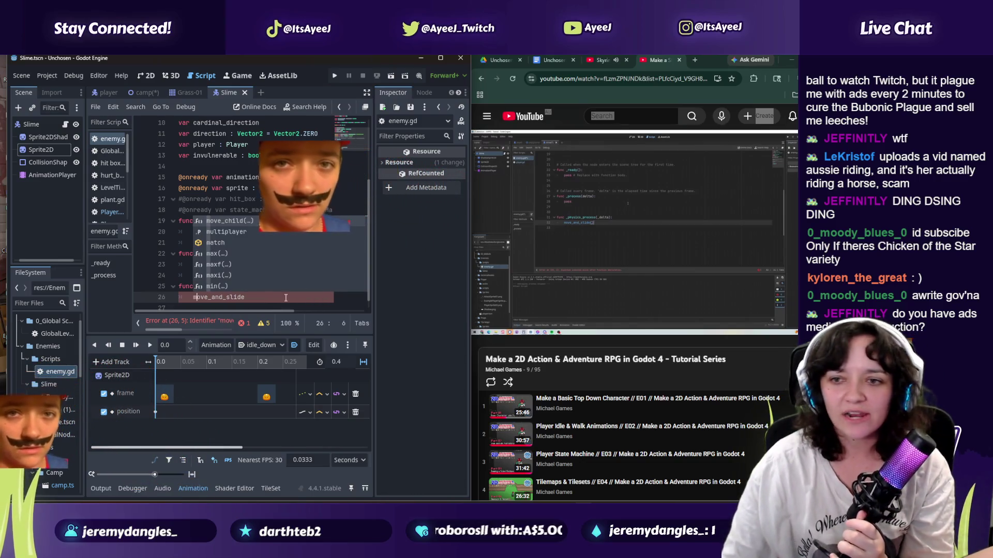
{"action": "mouse_move", "coordinate": [594, 269]}
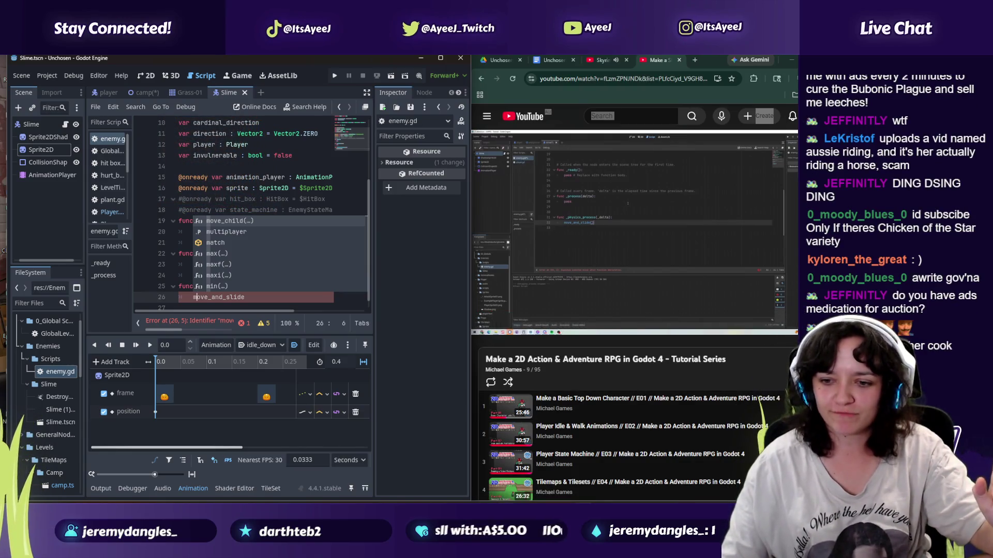
Search Spotify for 'making love to', play Limp Bizkit's Making Love to Morgan Wallen, and minimize Spotify
{"action": "left_click", "coordinate": [365, 107]}
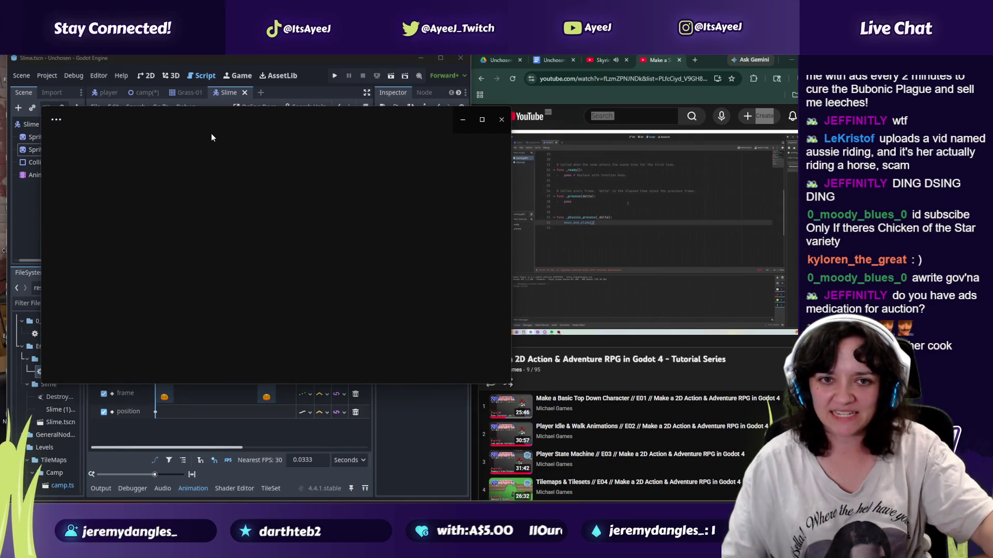
{"action": "left_click", "coordinate": [194, 129]}
{"action": "type", "text": "making love"}
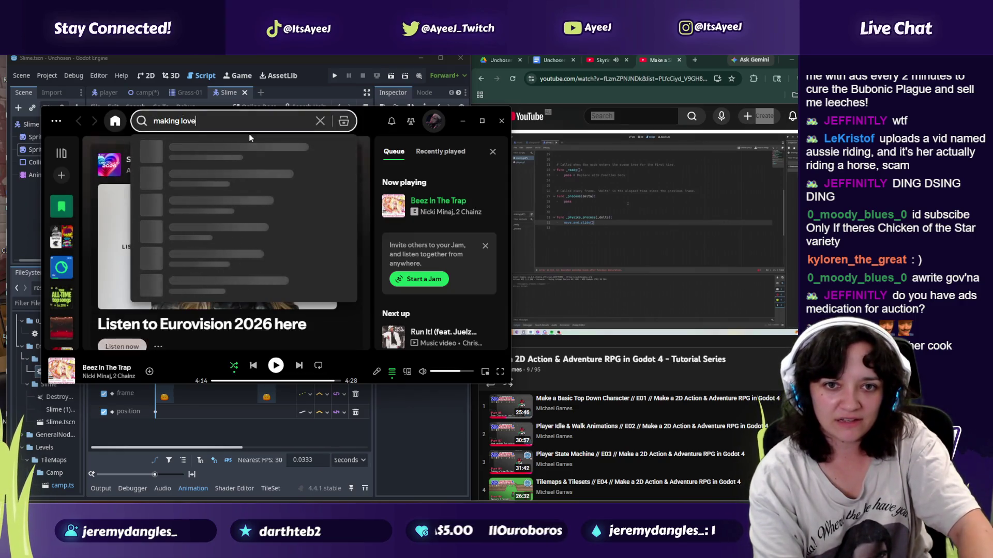
{"action": "type", "text": " to"}
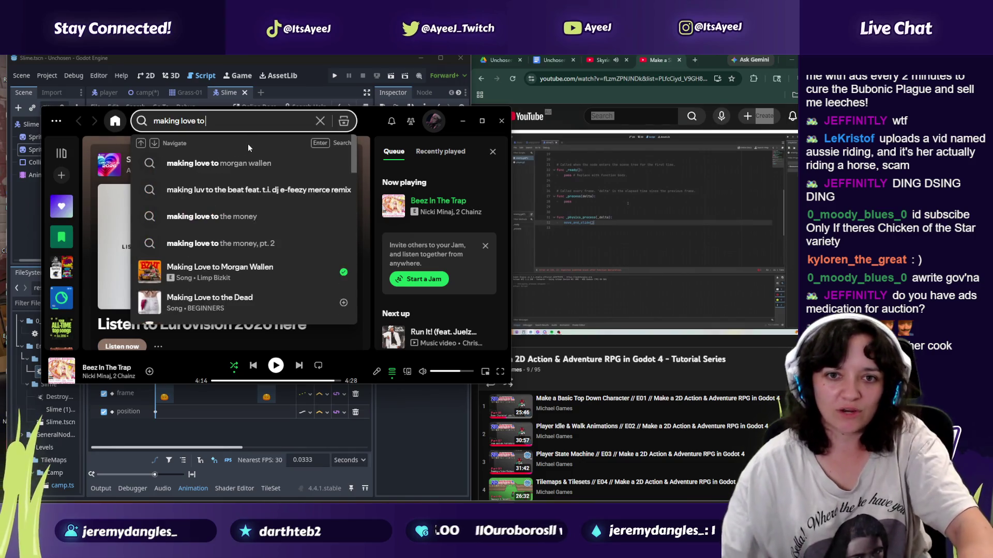
{"action": "left_click", "coordinate": [150, 272]}
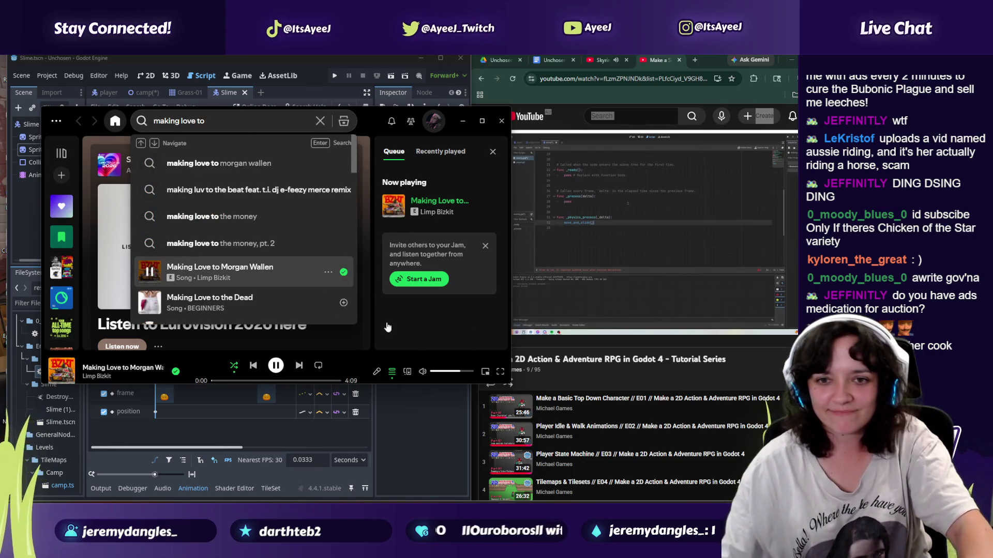
{"action": "left_click", "coordinate": [463, 121]}
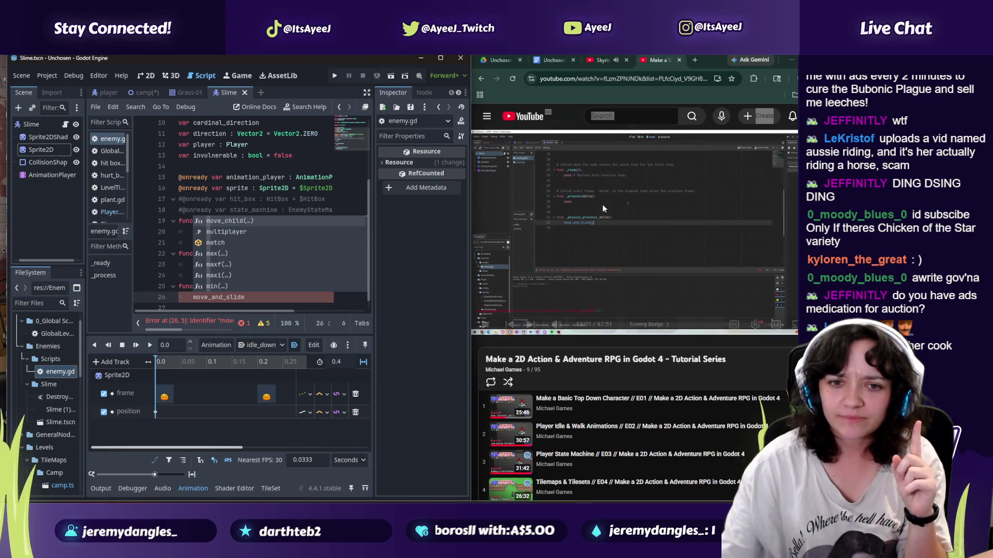
Play the YouTube tutorial muted, pause it, and return to the Godot script
{"action": "left_click", "coordinate": [634, 250]}
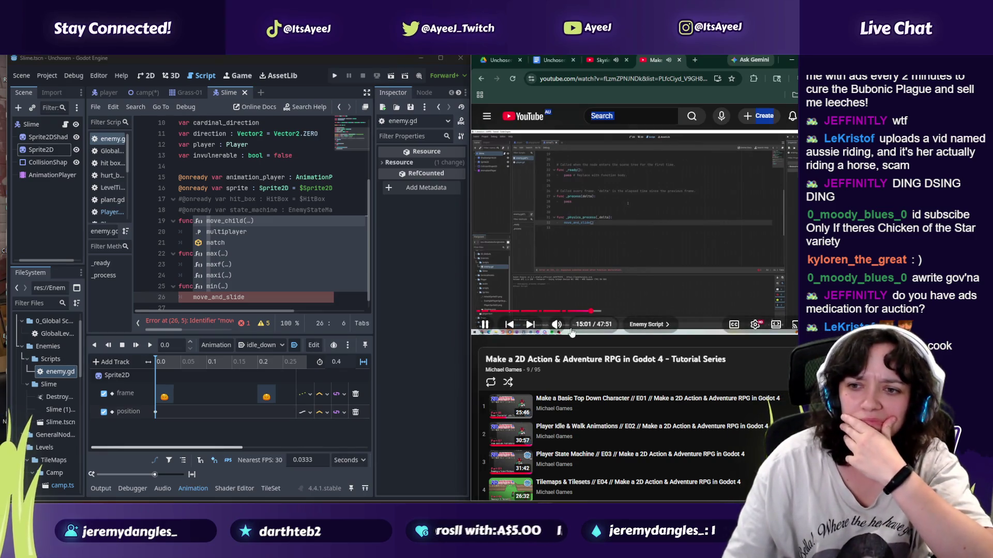
{"action": "left_click", "coordinate": [567, 324]}
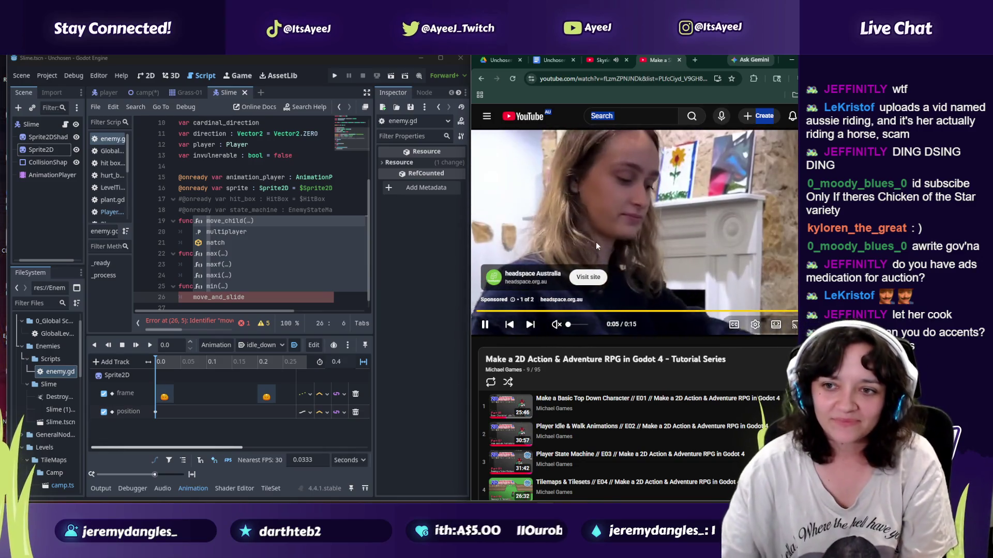
{"action": "left_click", "coordinate": [613, 236]}
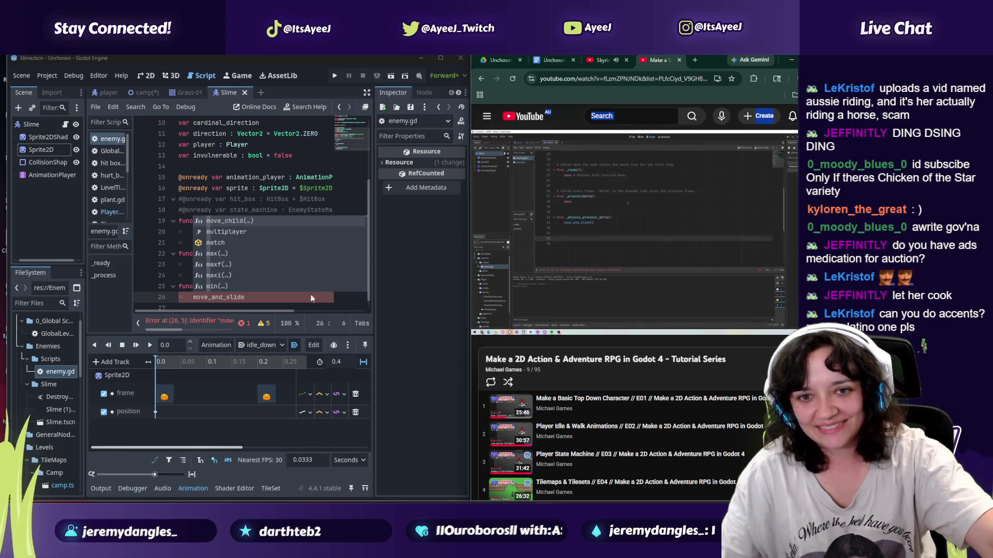
{"action": "left_click", "coordinate": [253, 299]}
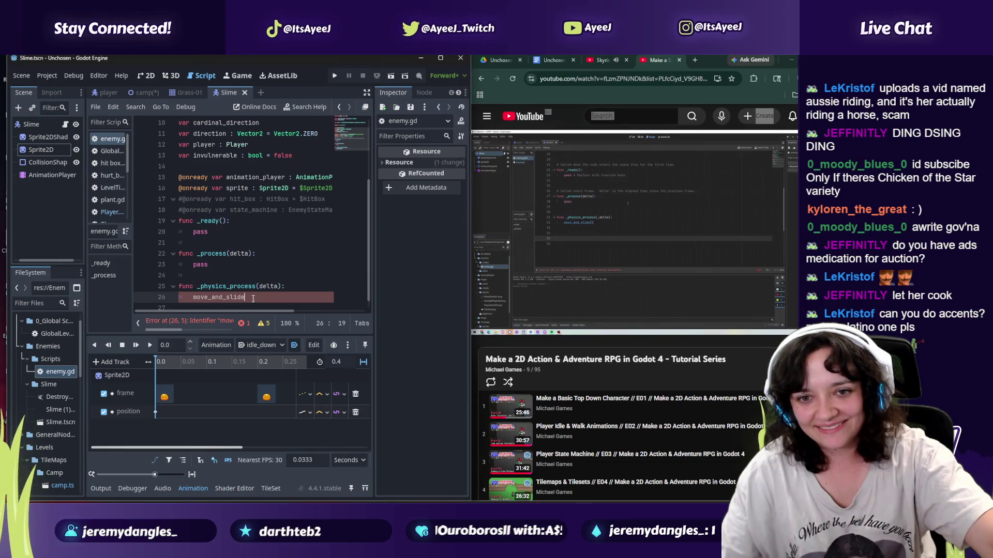
Resume the tutorial and pause it at 15:14 on the next code block
{"action": "left_click", "coordinate": [601, 279]}
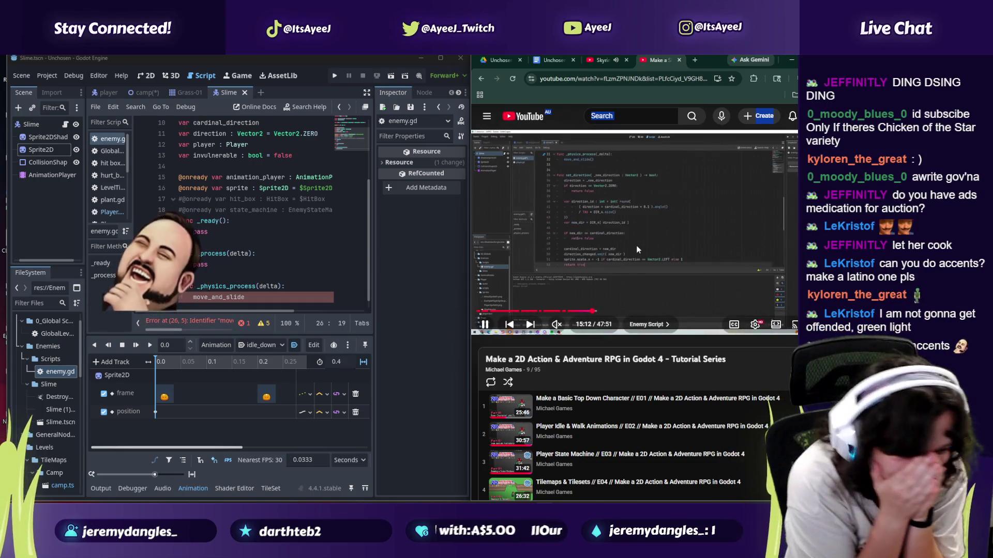
{"action": "left_click", "coordinate": [631, 209]}
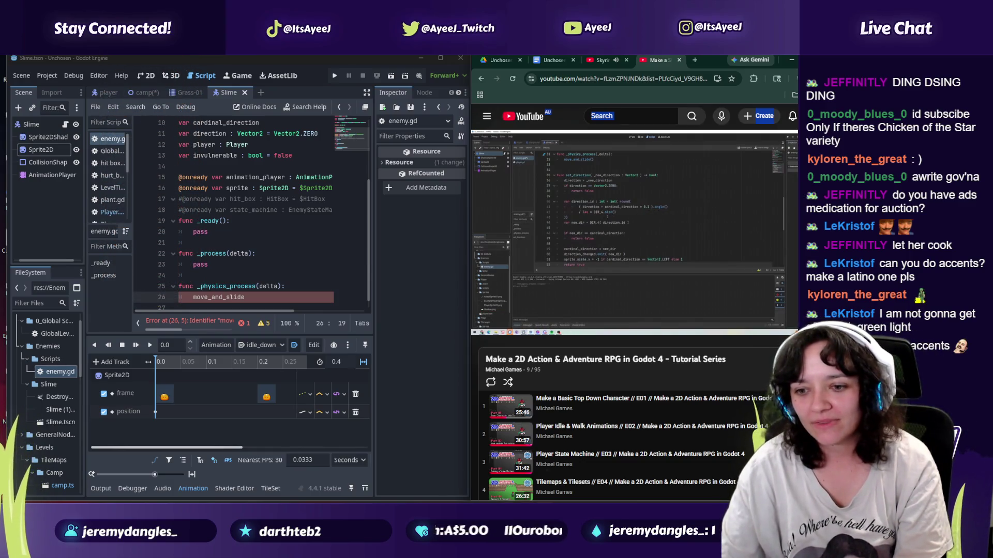
{"action": "mouse_move", "coordinate": [506, 506]}
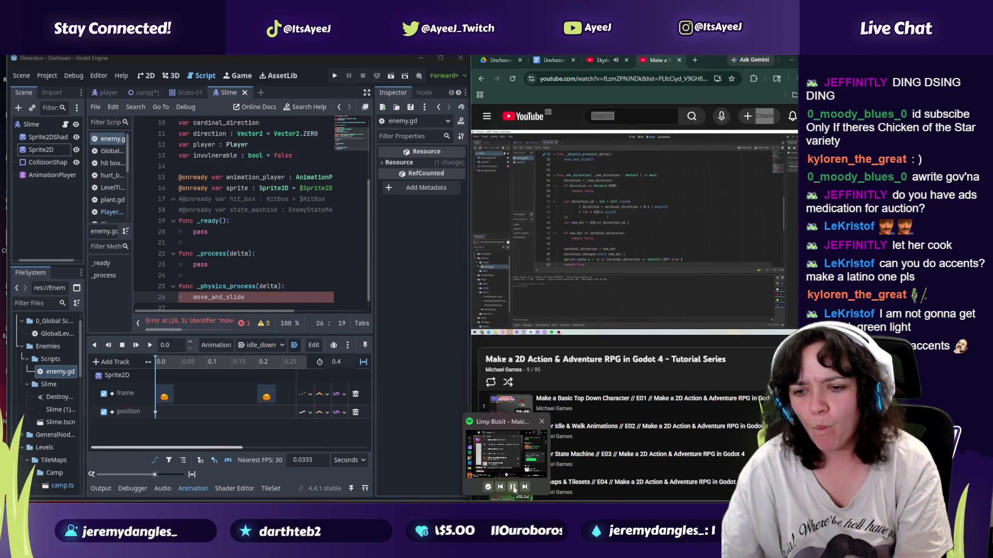
{"action": "key", "text": "super"}
Launch TikTok from Windows search and search for 'spanish dentist'
{"action": "type", "text": "tiktok"}
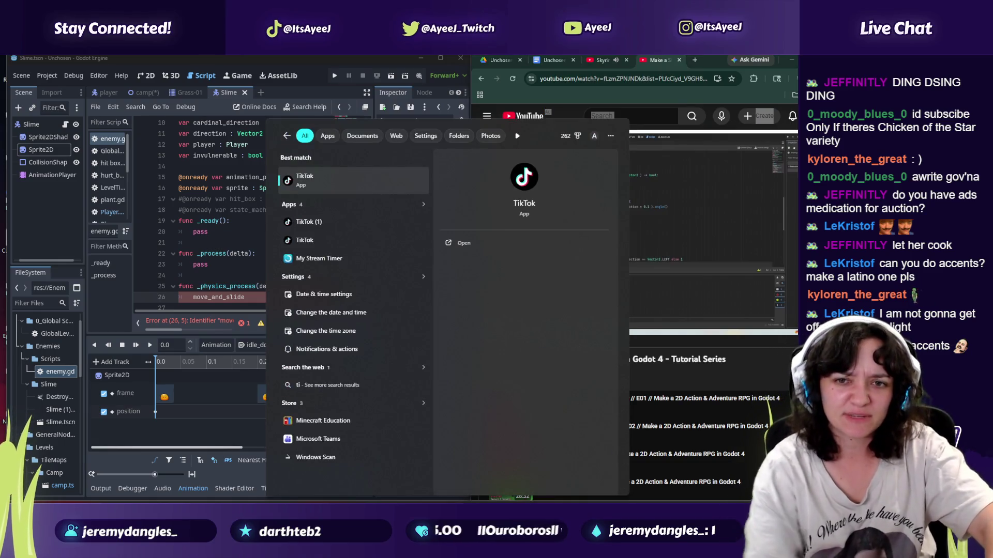
{"action": "key", "text": "Return"}
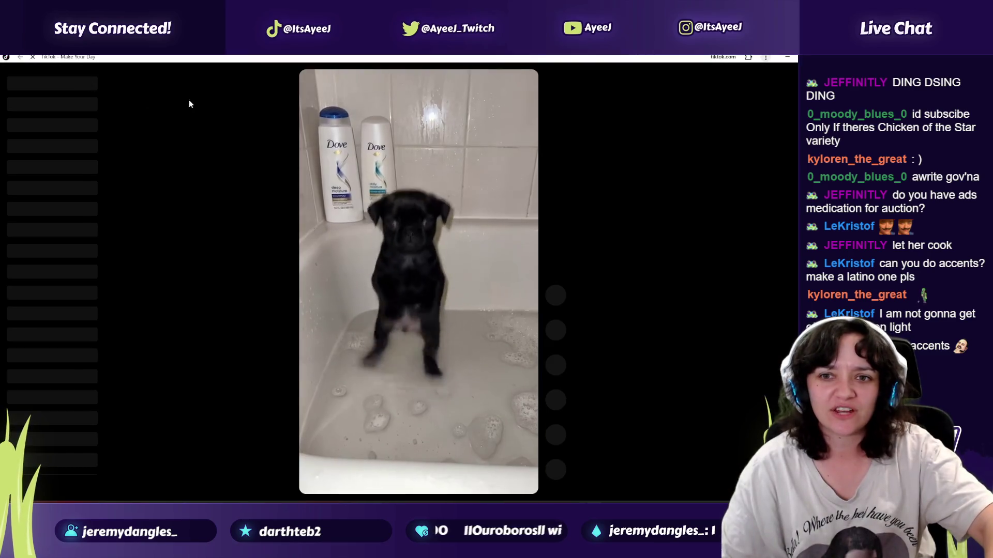
{"action": "left_click", "coordinate": [53, 100]}
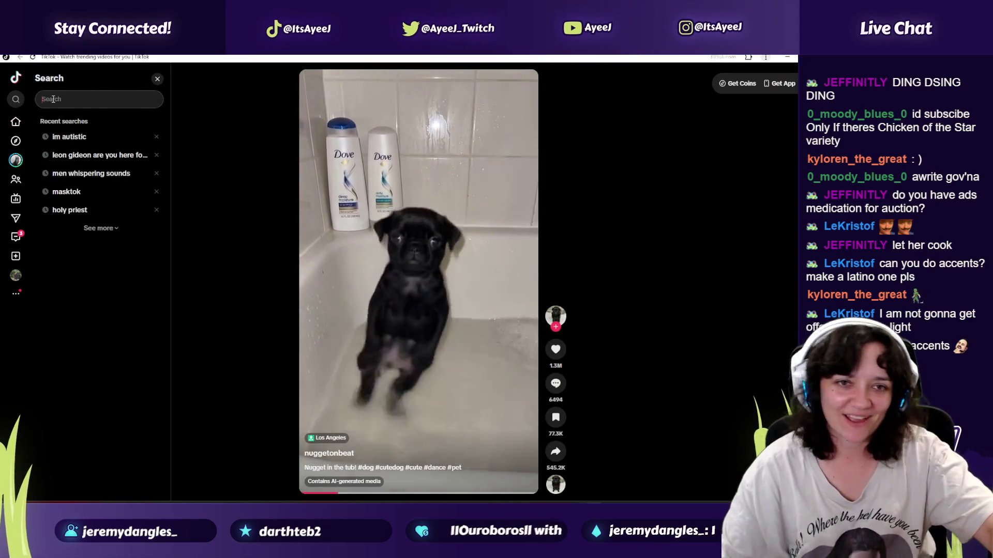
{"action": "type", "text": "spooni"}
{"action": "key", "text": "BackSpace"}
{"action": "key", "text": "BackSpace"}
{"action": "key", "text": "BackSpace"}
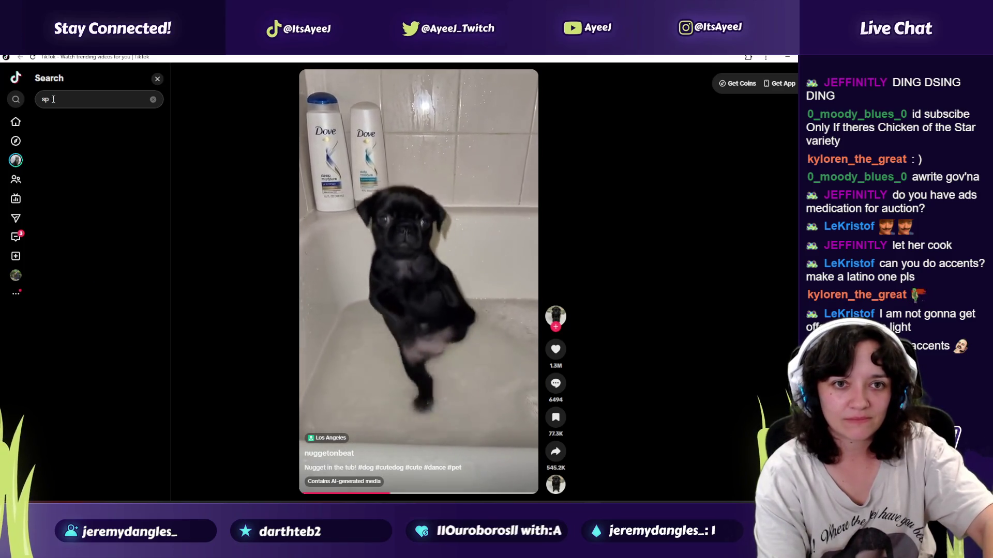
{"action": "type", "text": "panish dentist"}
{"action": "key", "text": "Return"}
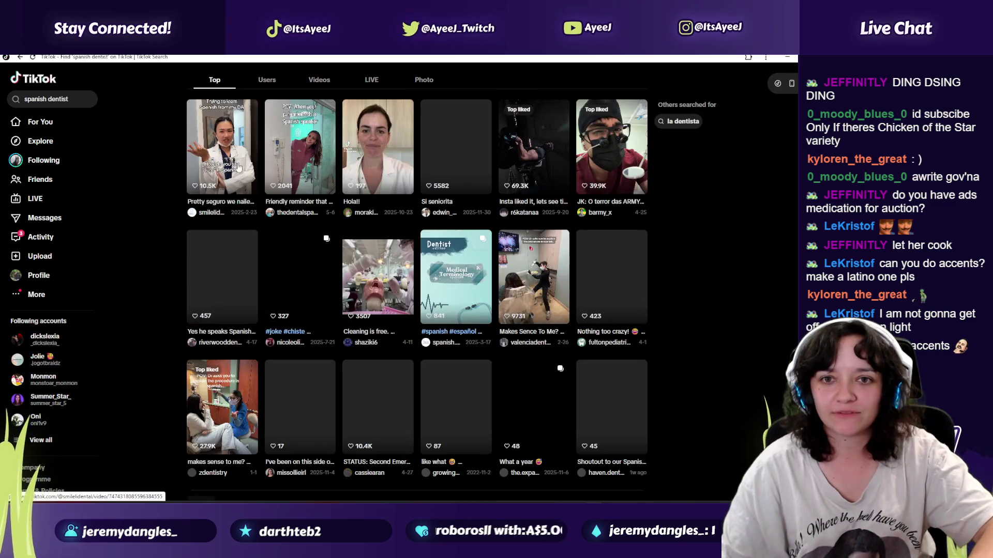
Watch a few spanish dentist videos, then switch back to the Godot editor
{"action": "left_click", "coordinate": [236, 186]}
{"action": "left_click", "coordinate": [17, 80]}
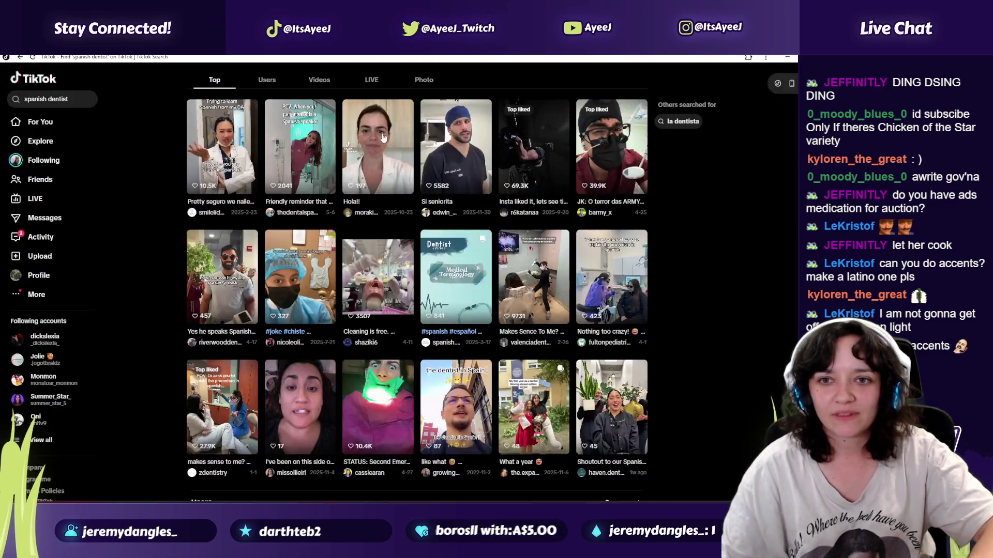
{"action": "left_click", "coordinate": [432, 355]}
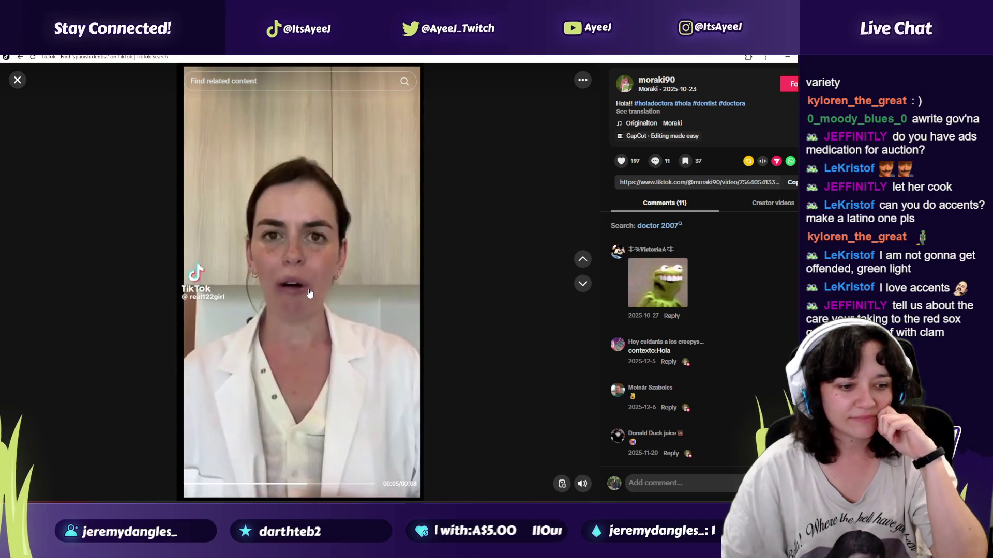
{"action": "left_click", "coordinate": [309, 293]}
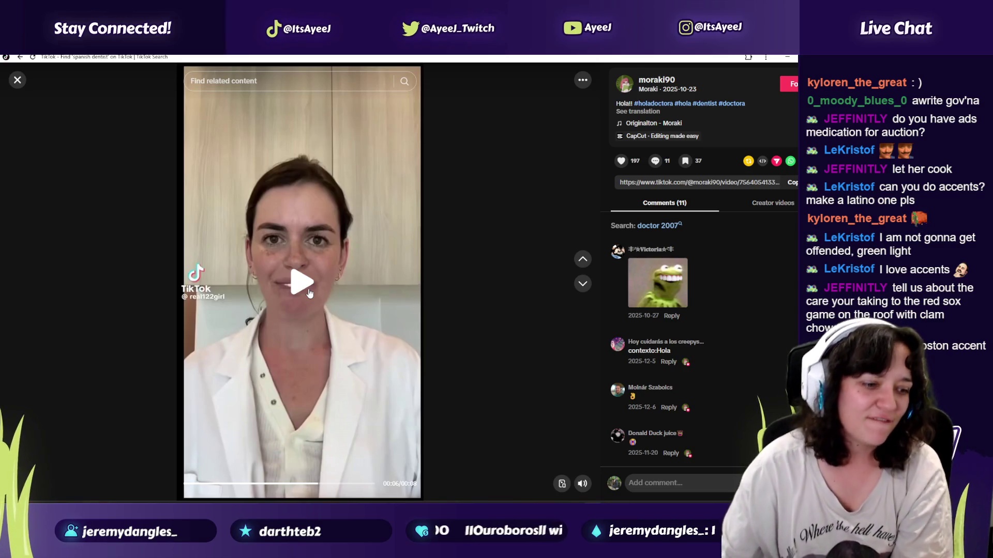
{"action": "left_click", "coordinate": [583, 80]}
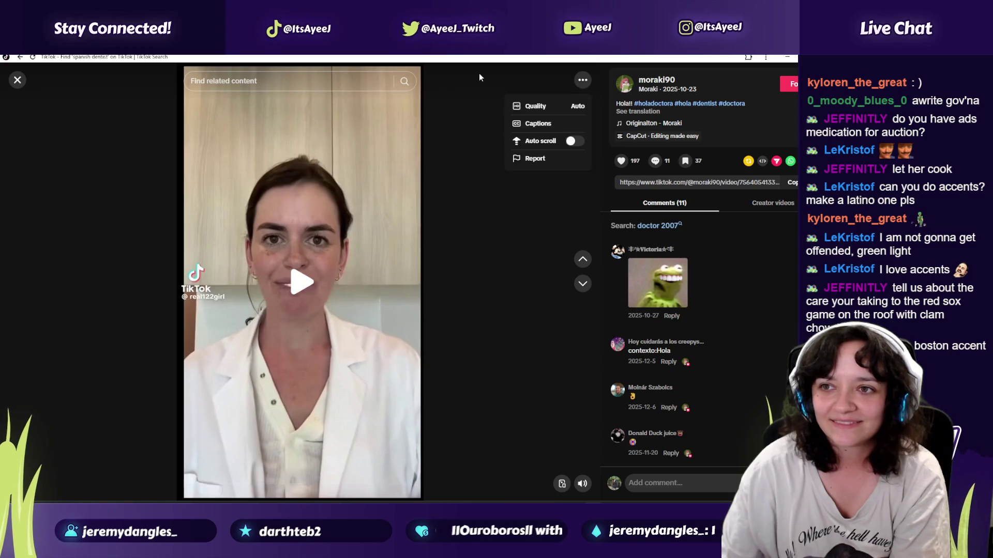
{"action": "left_click", "coordinate": [18, 80]}
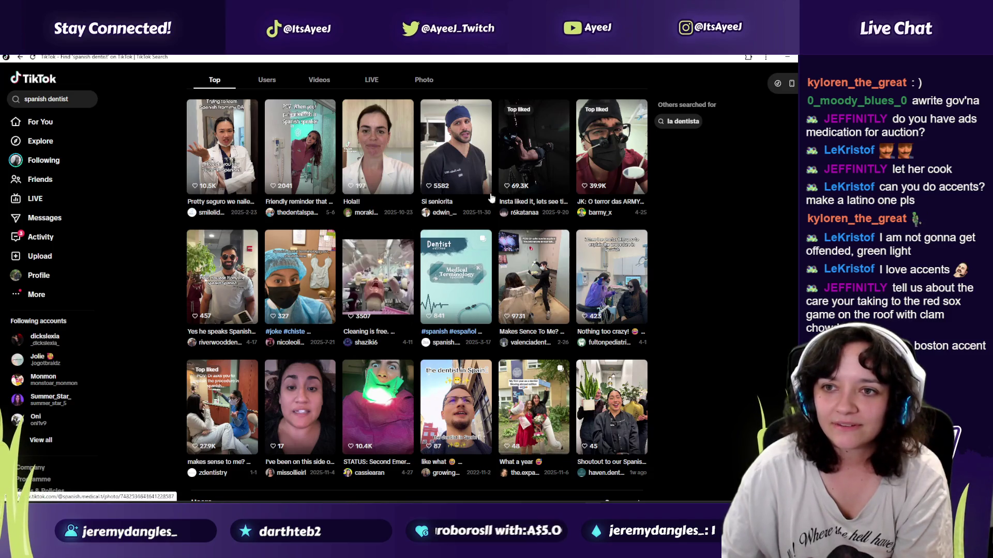
{"action": "left_click", "coordinate": [557, 181]}
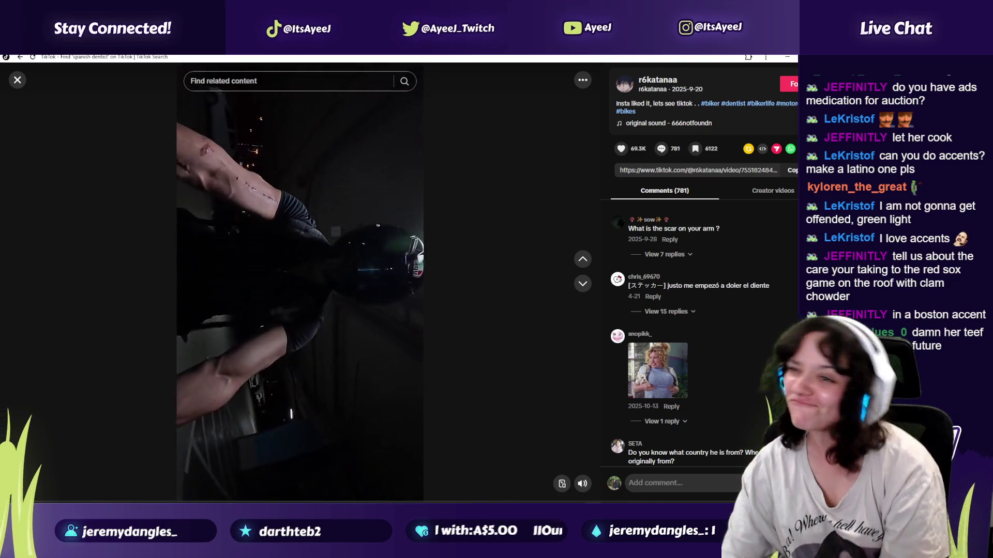
{"action": "key", "text": "alt+Tab"}
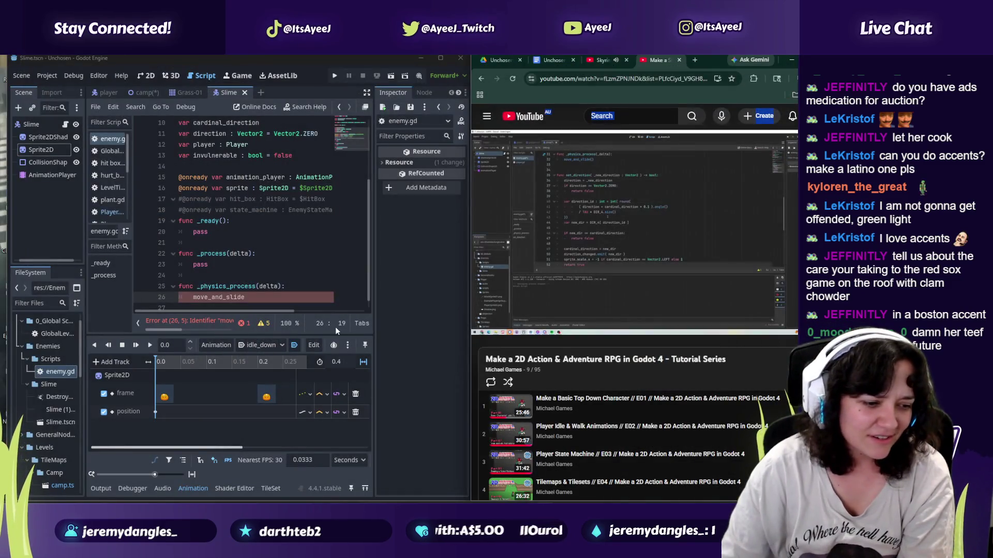
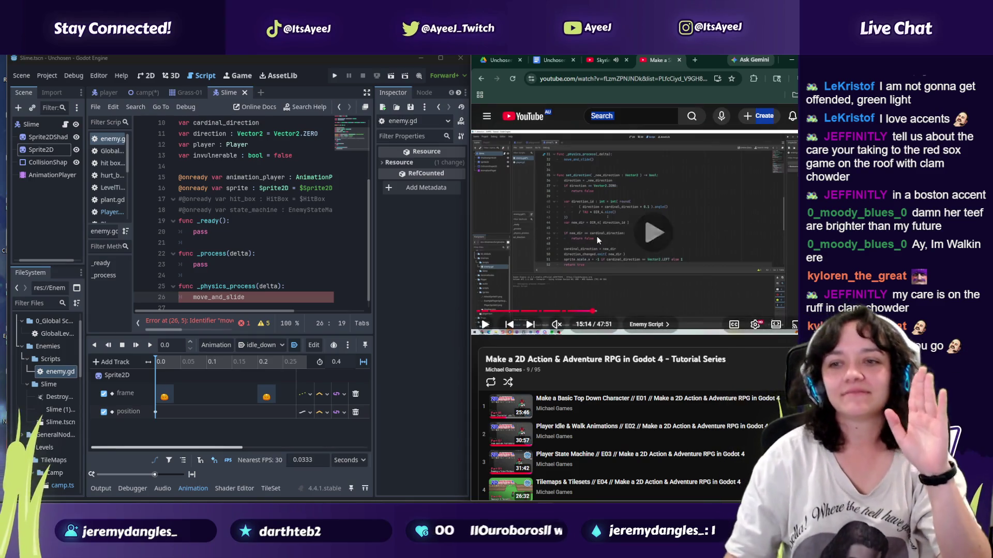
Pause the tutorial video, rewind it to around 14:54, and resume playback
{"action": "left_click", "coordinate": [600, 244]}
{"action": "left_click", "coordinate": [600, 245]}
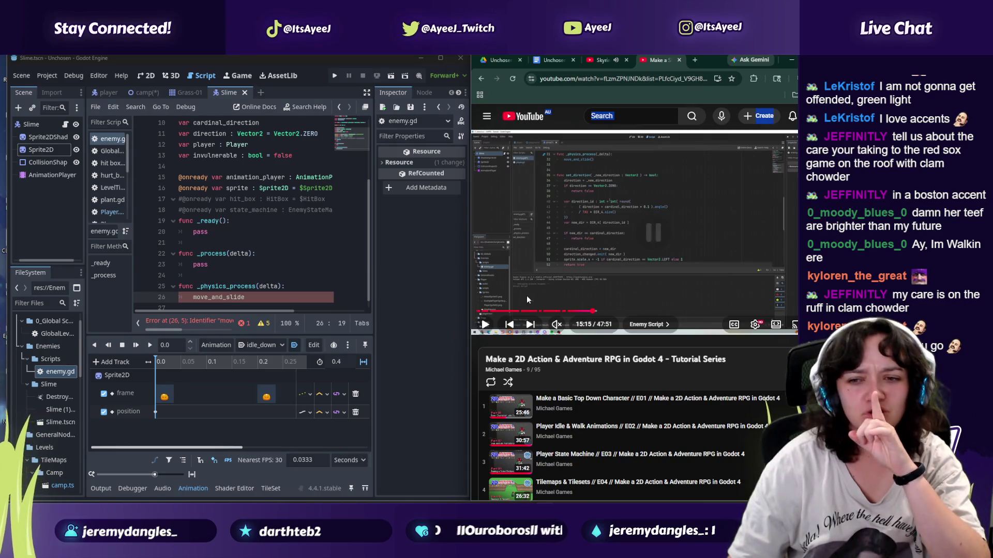
{"action": "left_click", "coordinate": [578, 325]}
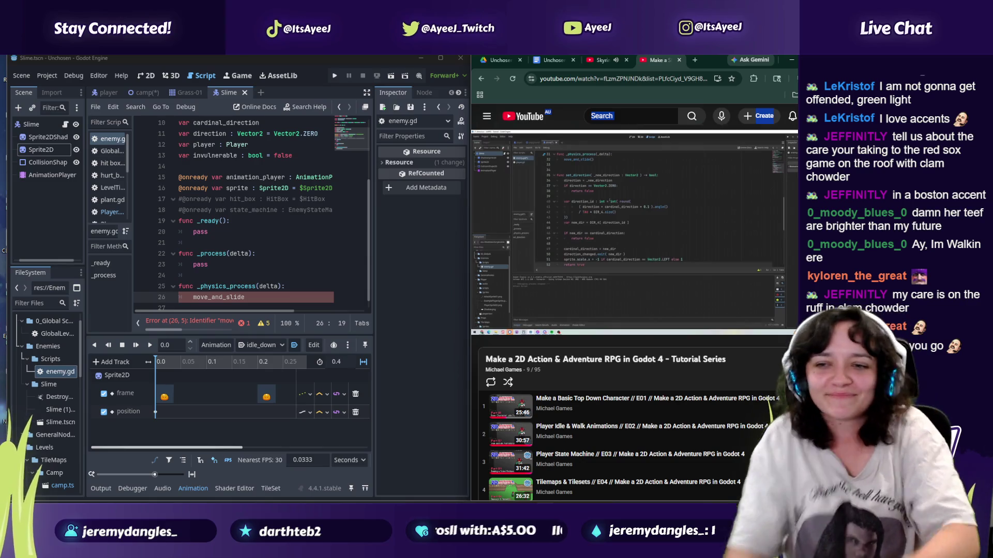
{"action": "left_click", "coordinate": [612, 257]}
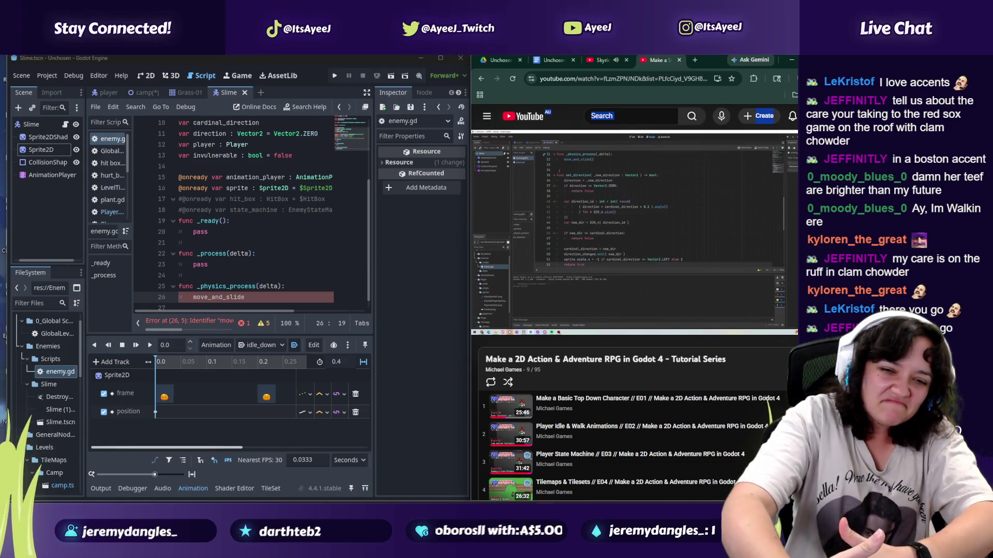
{"action": "mouse_move", "coordinate": [609, 209]}
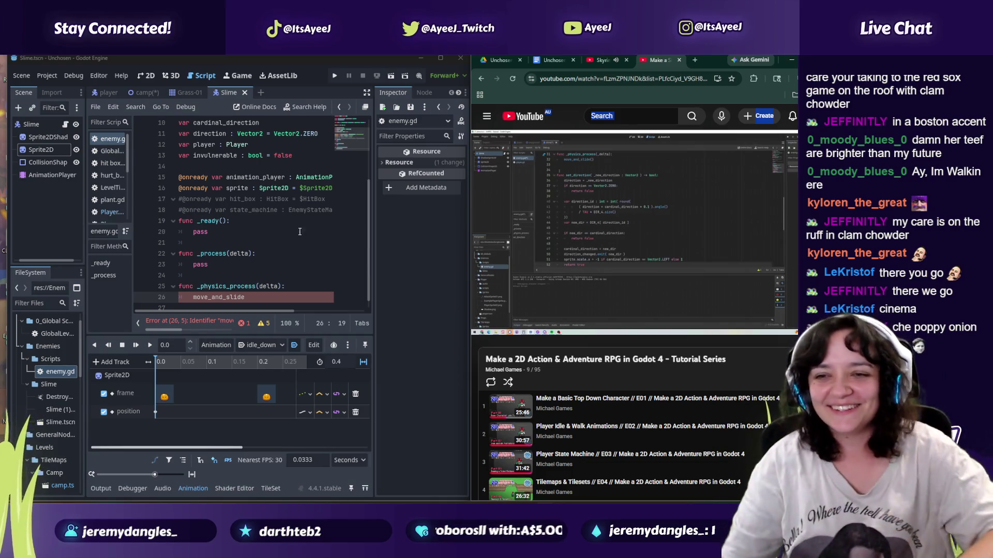
{"action": "left_click", "coordinate": [516, 218]}
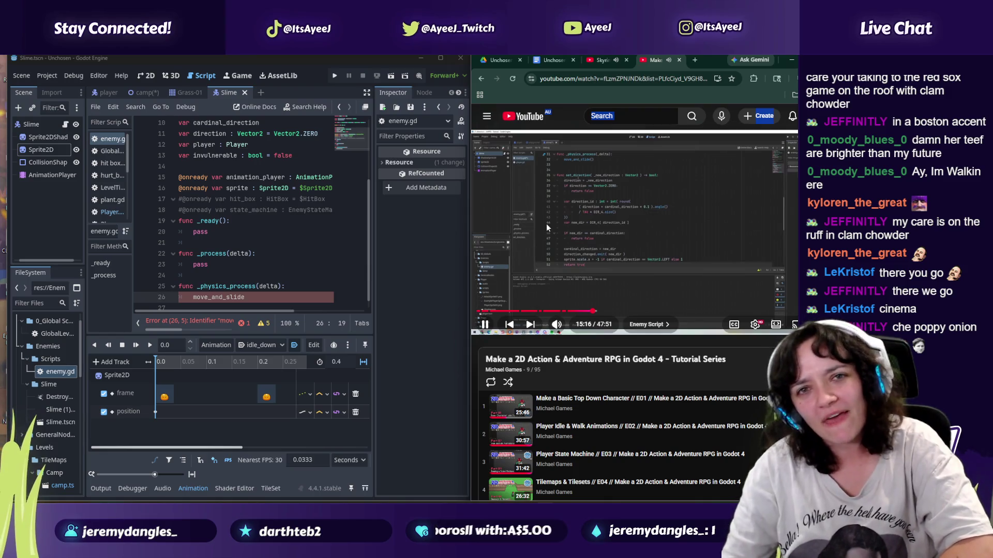
{"action": "left_click", "coordinate": [548, 224]}
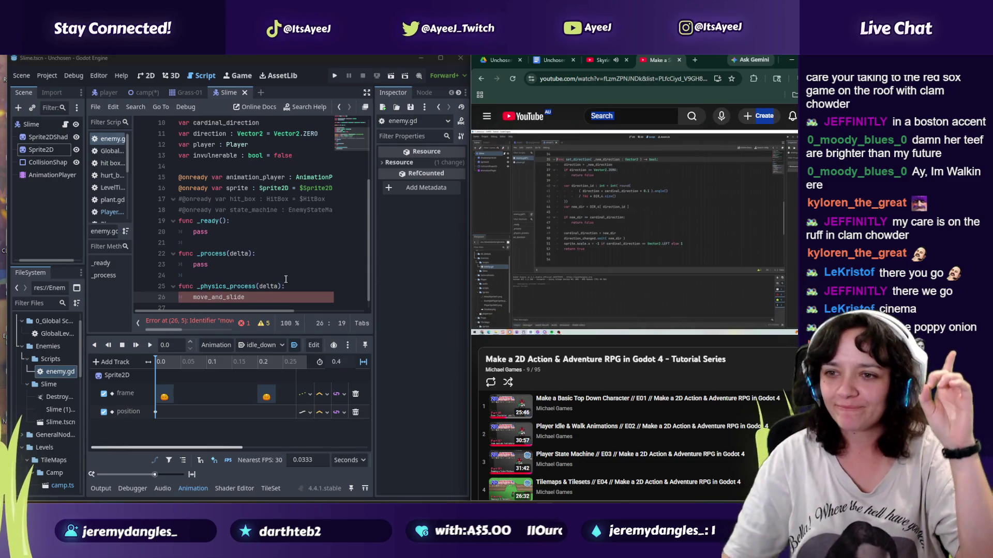
{"action": "mouse_move", "coordinate": [571, 237]}
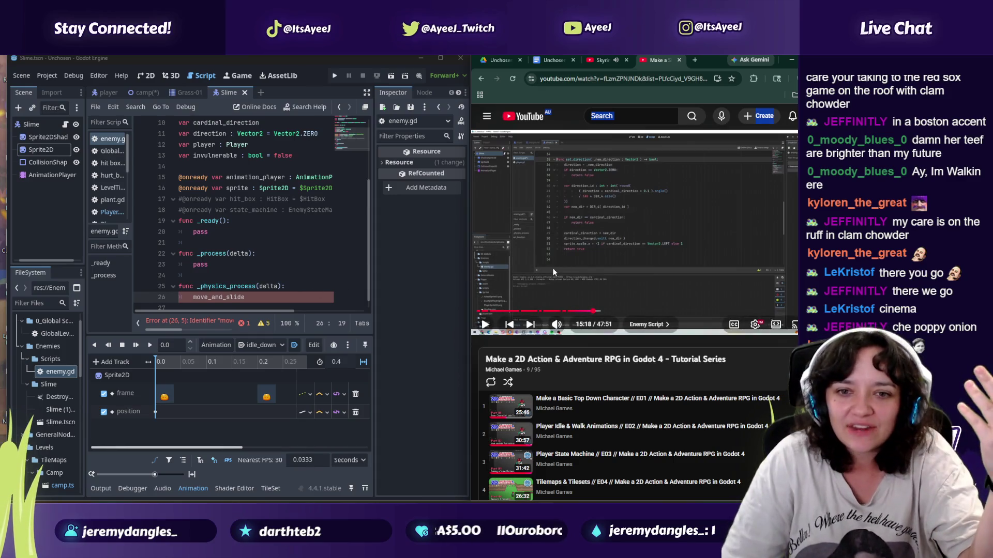
{"action": "key", "text": "Left"}
{"action": "key", "text": "Left"}
{"action": "key", "text": "Left"}
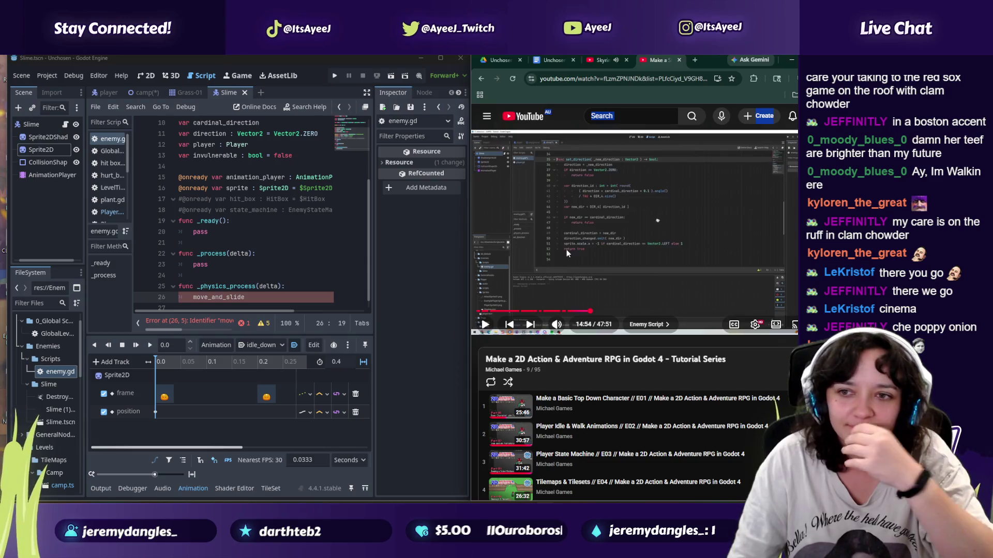
{"action": "left_click", "coordinate": [566, 250]}
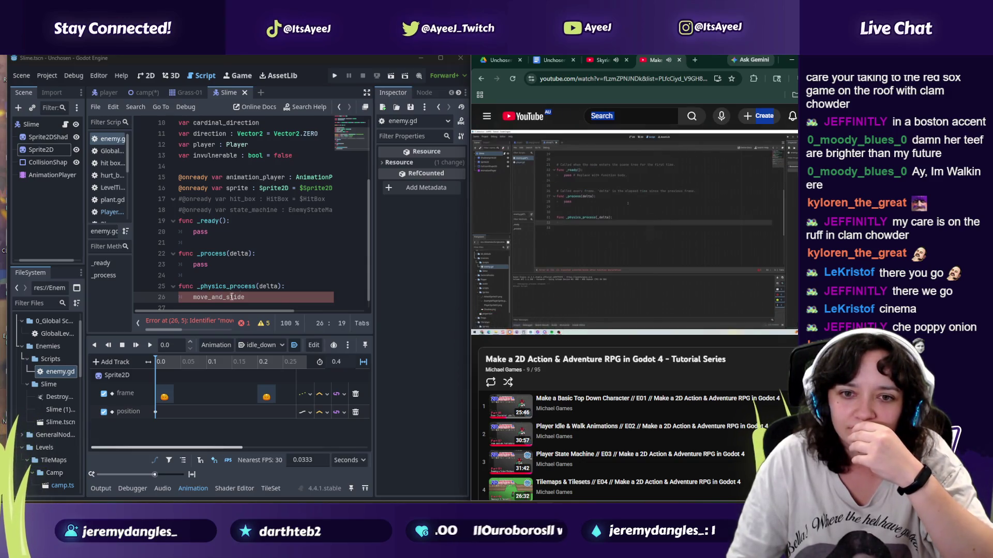
{"action": "scroll", "coordinate": [239, 295], "scroll_direction": "down", "scroll_amount": 1}
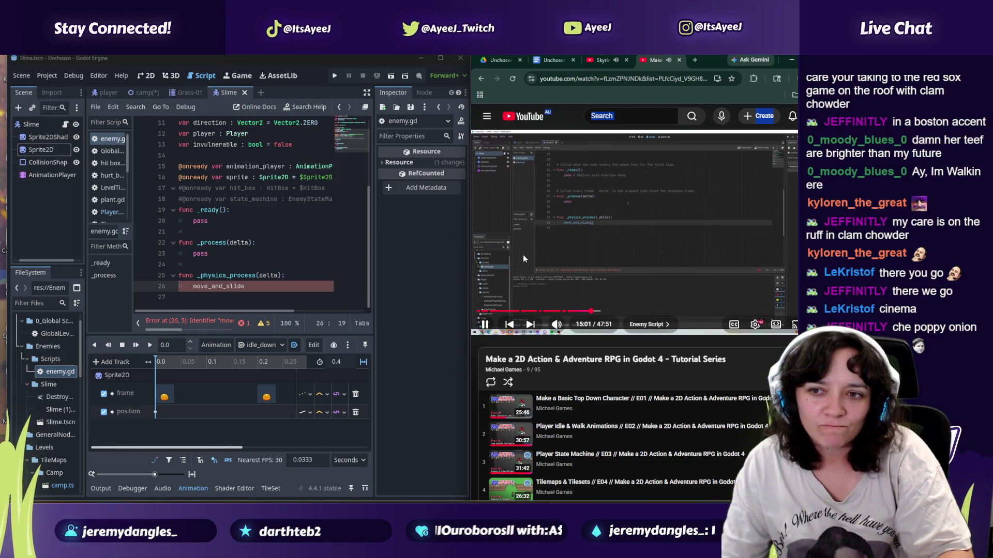
Add a new line 28 below _physics_process in enemy.gd and type func
{"action": "left_click", "coordinate": [265, 295]}
{"action": "key", "text": "Return"}
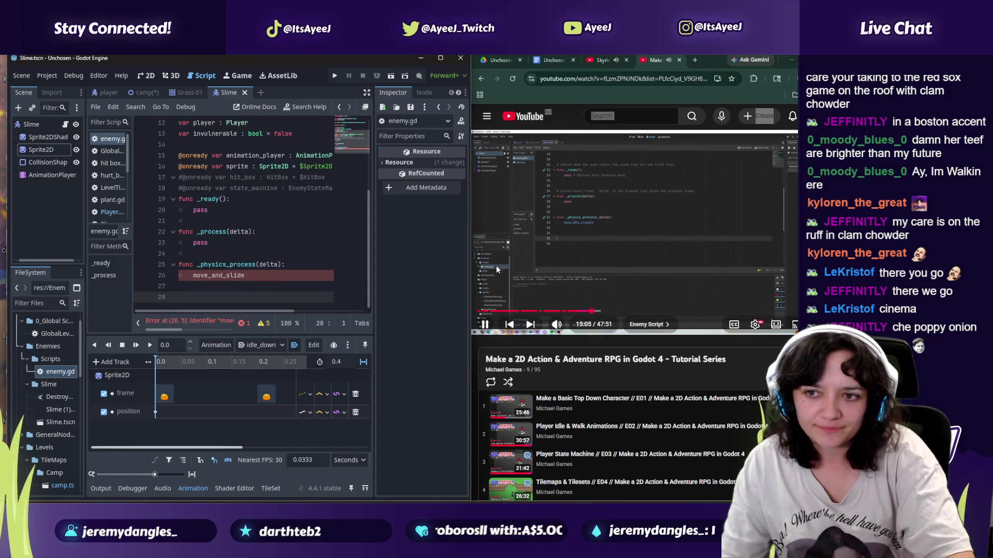
{"action": "type", "text": "func"}
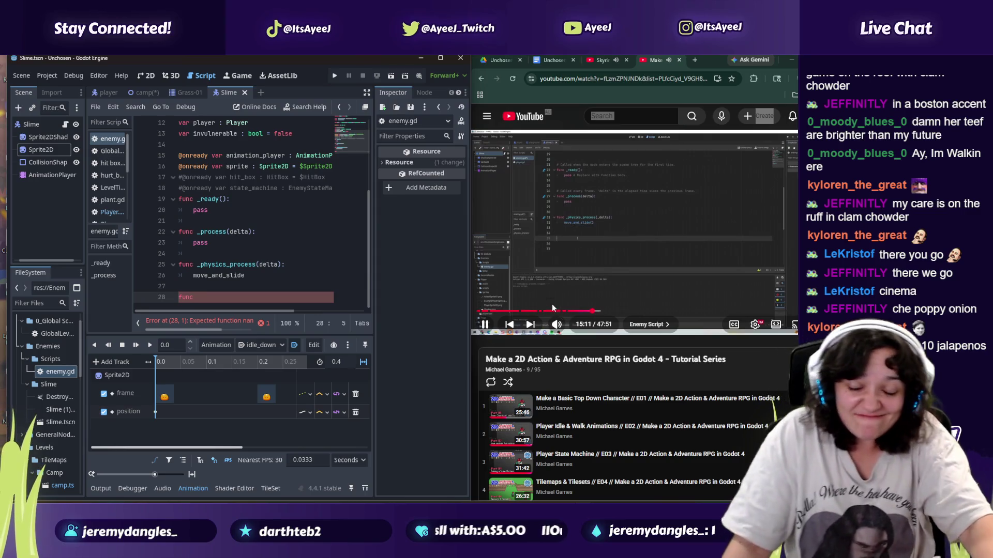
{"action": "left_click", "coordinate": [614, 283]}
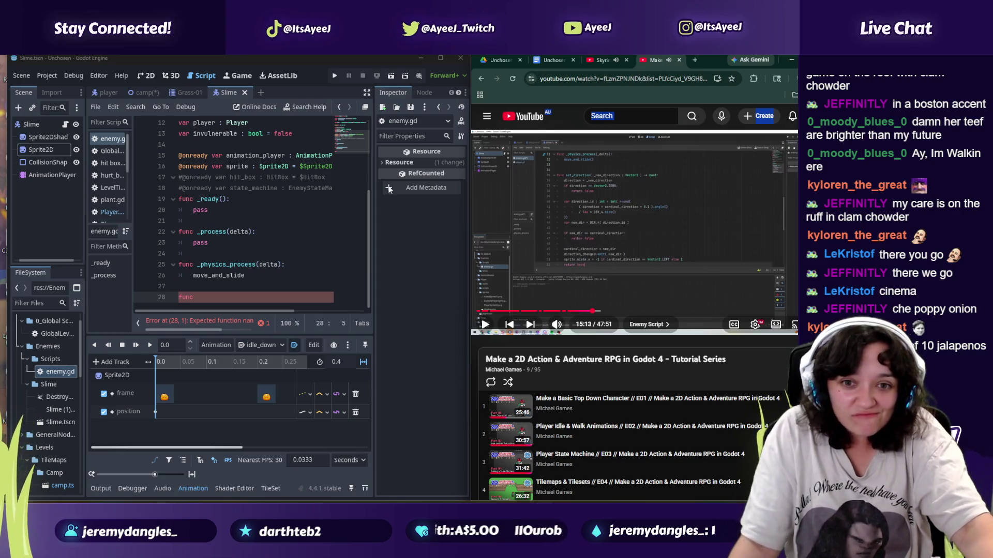
{"action": "left_click", "coordinate": [208, 300]}
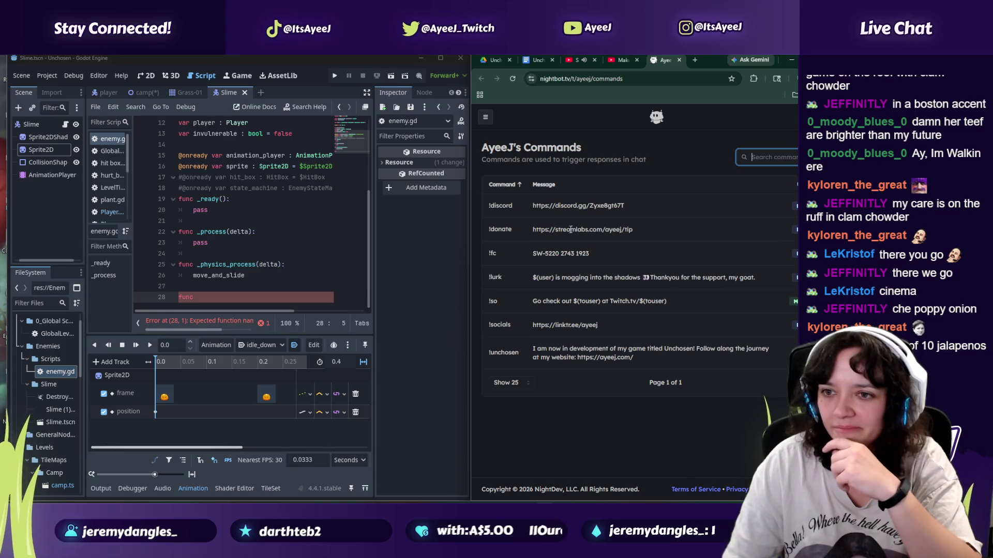
Close the chat commands page, play a 'grinding music' YouTube video in a new tab, then close it
{"action": "left_click", "coordinate": [679, 60]}
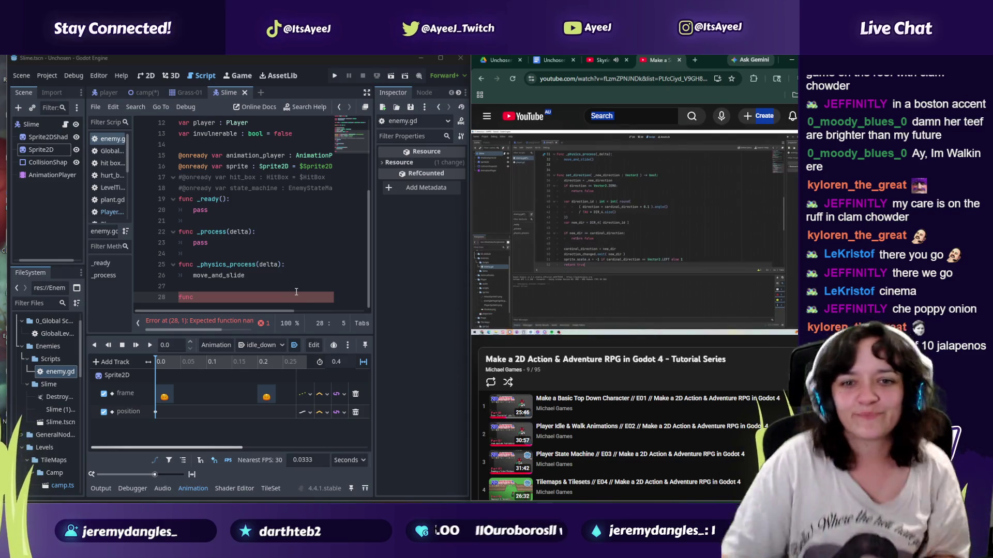
{"action": "left_click", "coordinate": [276, 295]}
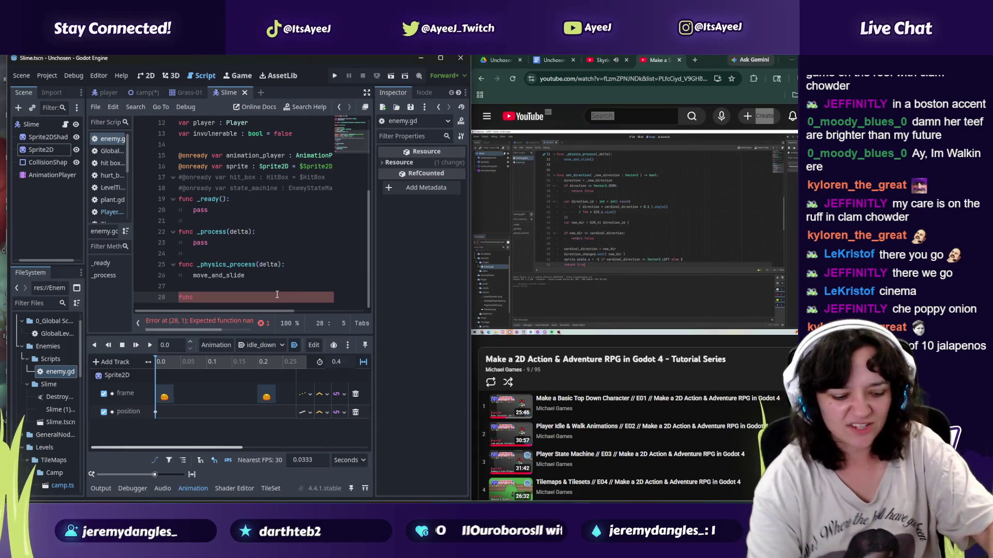
{"action": "left_click", "coordinate": [693, 61]}
{"action": "left_click", "coordinate": [583, 266]}
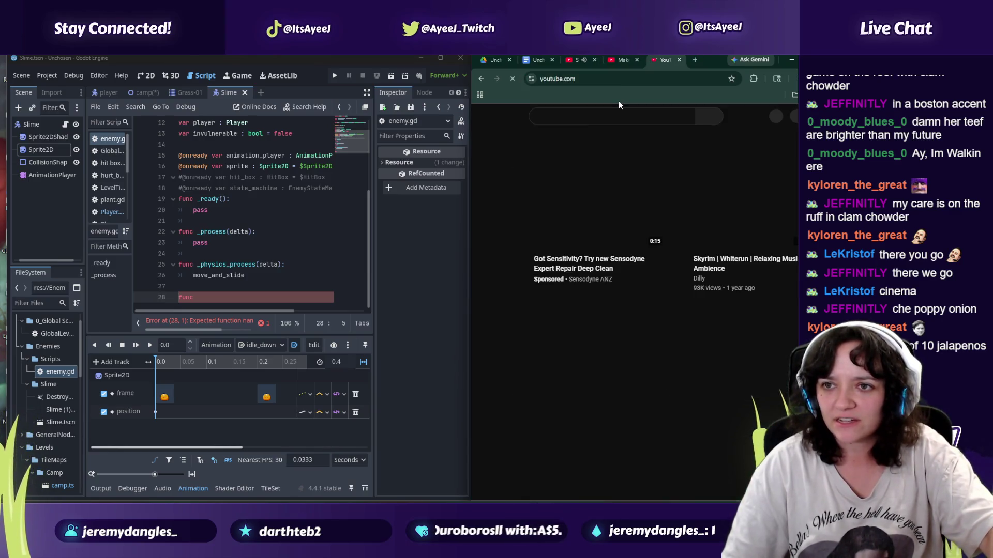
{"action": "type", "text": "grinding "}
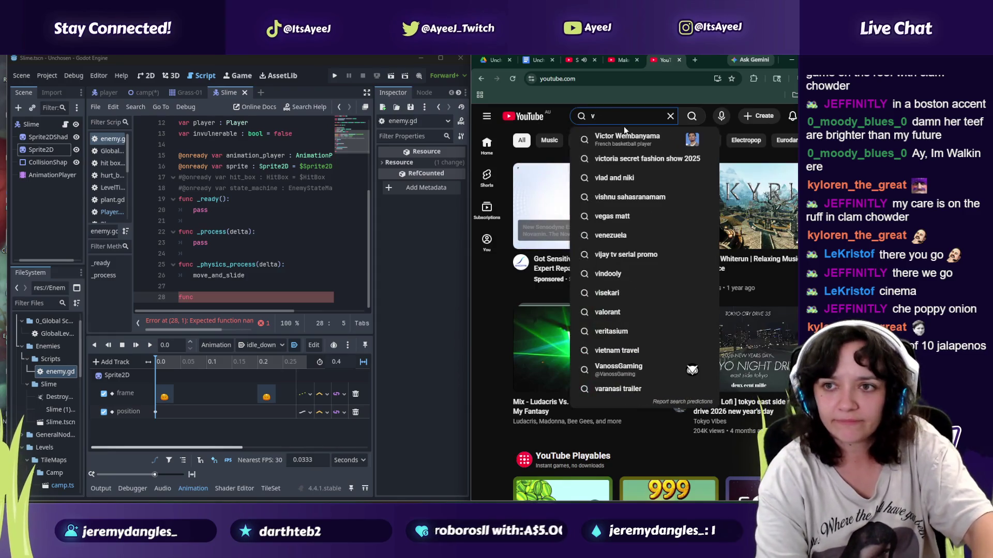
{"action": "type", "text": "music"}
{"action": "key", "text": "Return"}
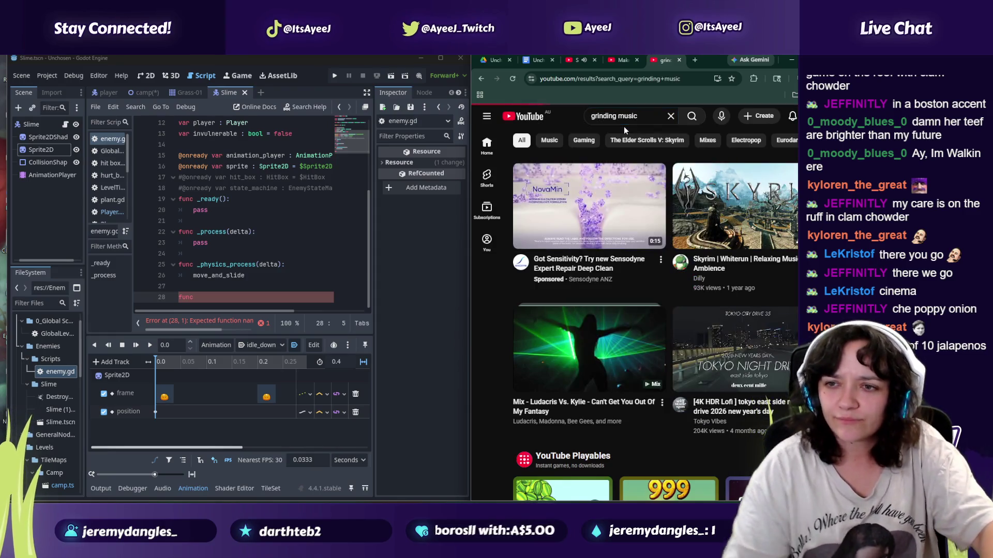
{"action": "left_click", "coordinate": [584, 285]}
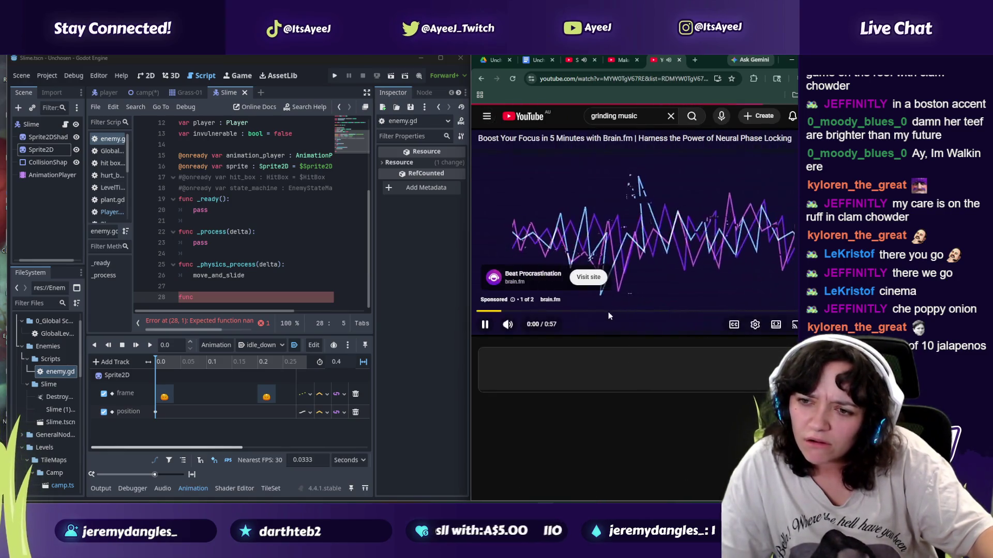
{"action": "left_click", "coordinate": [679, 60]}
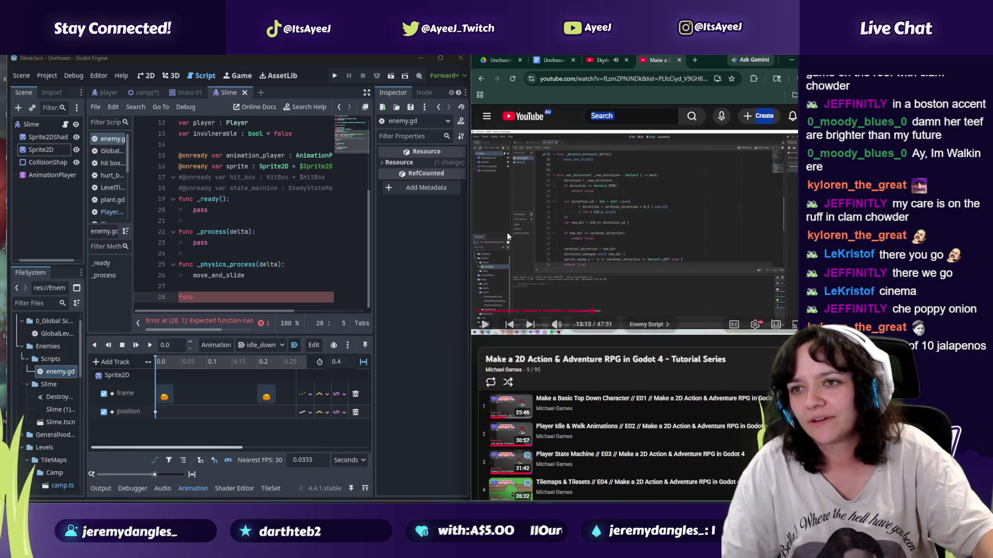
Declare func set_direction(_new_direction : Vector2) -> bool: on line 28, checking Player.gd for reference
{"action": "left_click", "coordinate": [192, 296]}
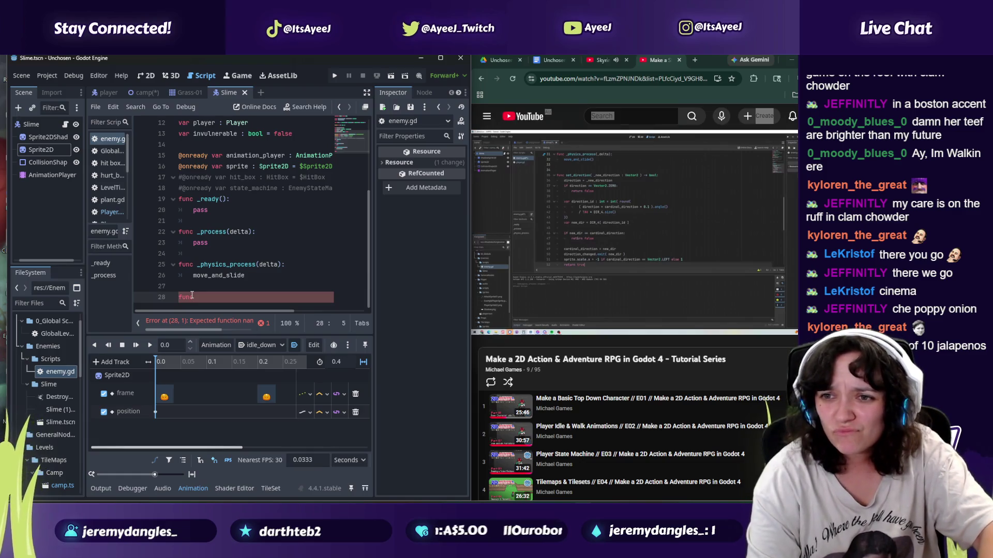
{"action": "type", "text": "t_direc"}
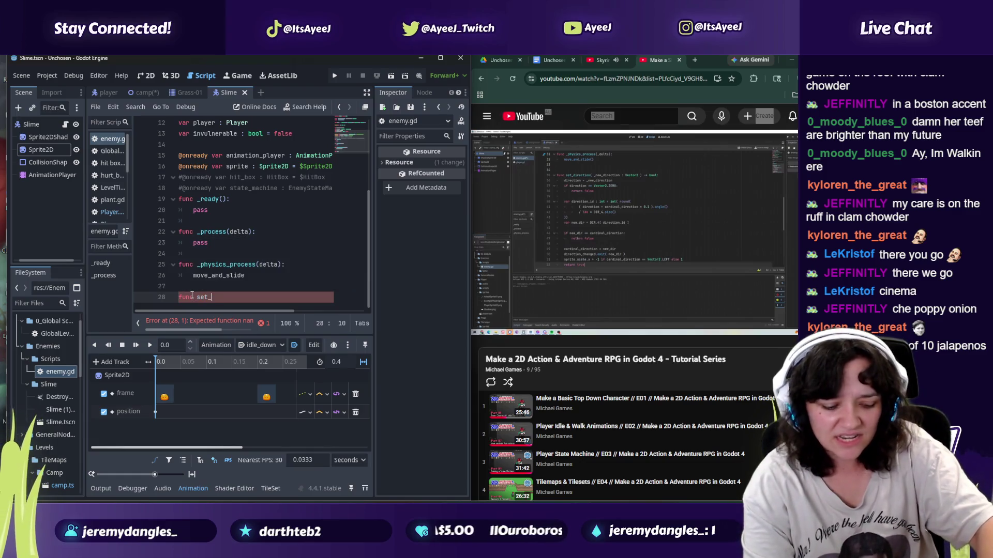
{"action": "type", "text": "tion"}
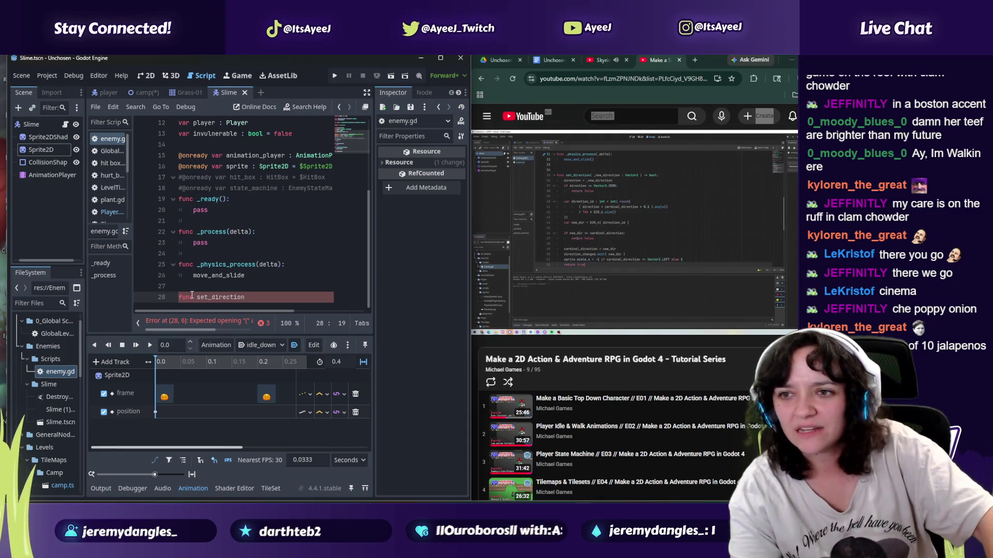
{"action": "type", "text": "("}
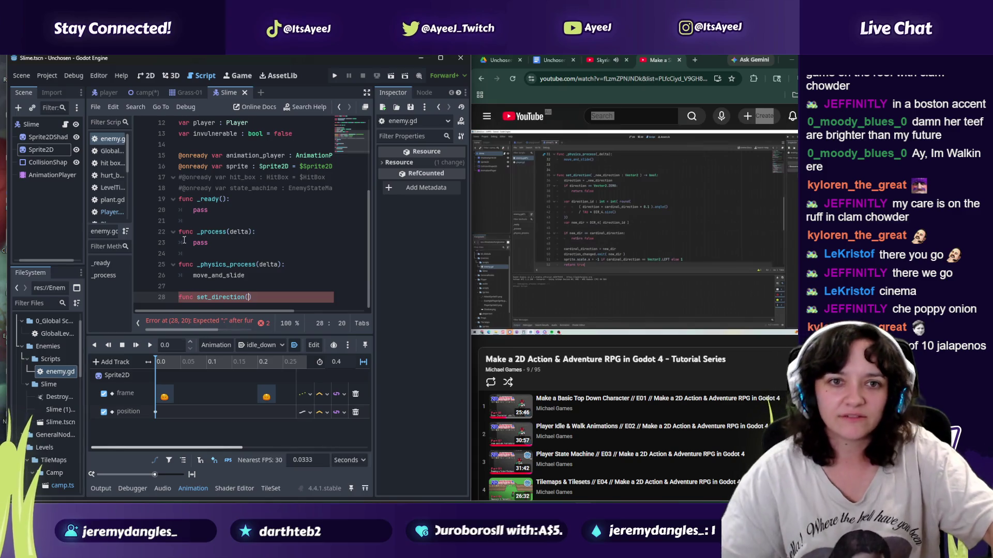
{"action": "left_click", "coordinate": [112, 213]}
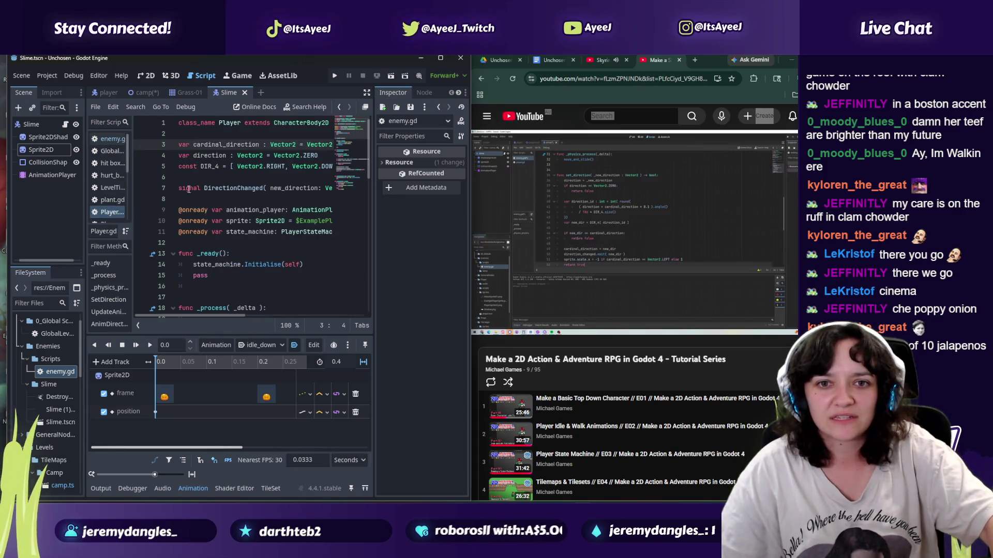
{"action": "scroll", "coordinate": [182, 217], "scroll_direction": "down", "scroll_amount": 6}
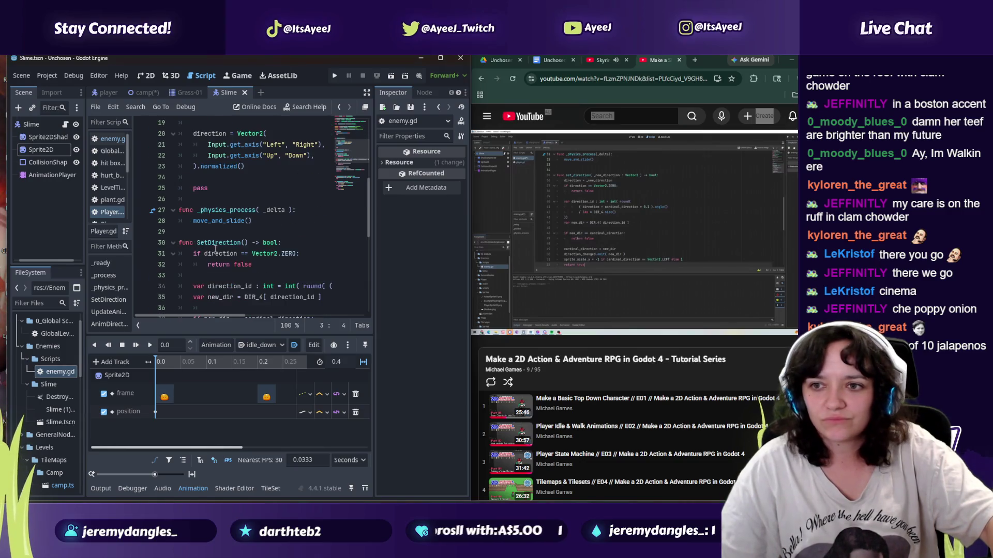
{"action": "left_click", "coordinate": [110, 139]}
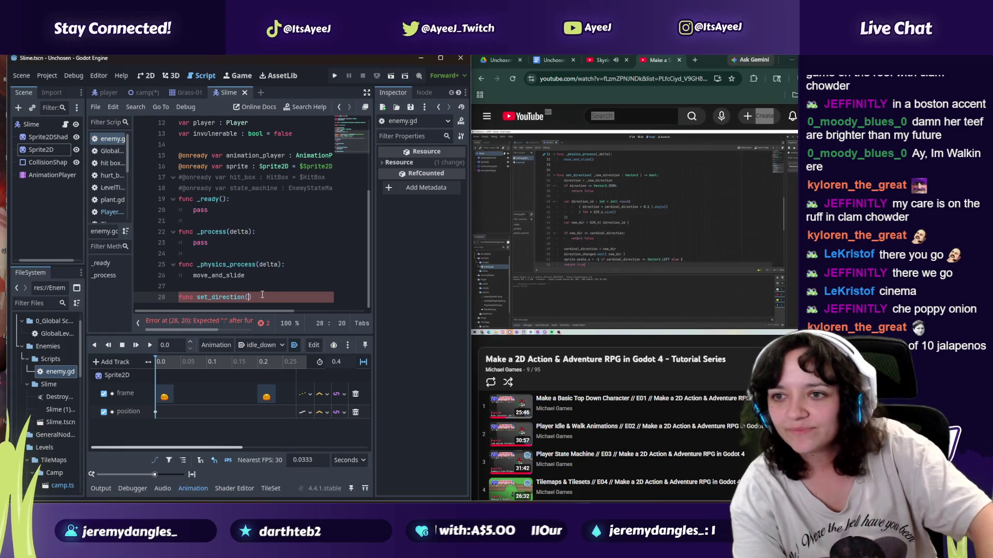
{"action": "type", "text": "_new"}
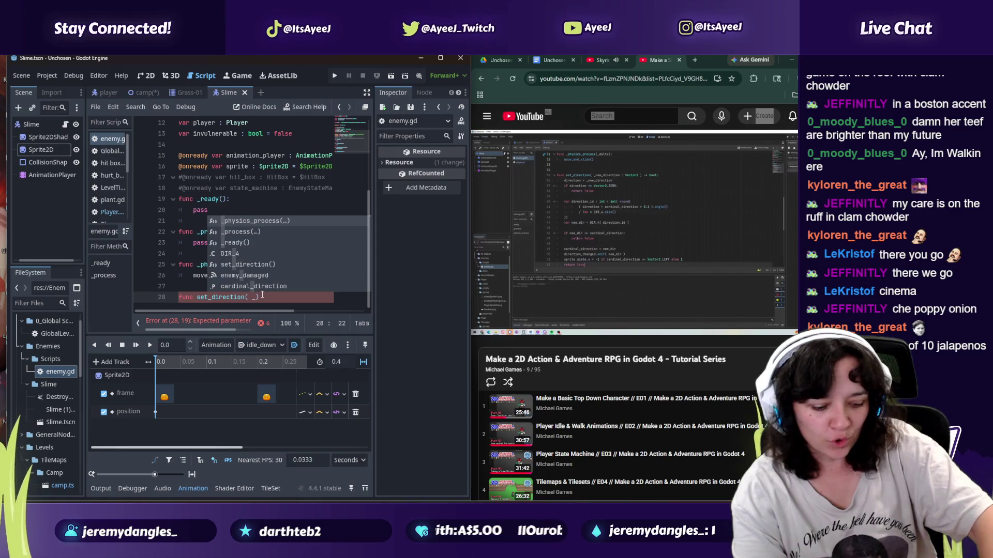
{"action": "type", "text": "_fi"}
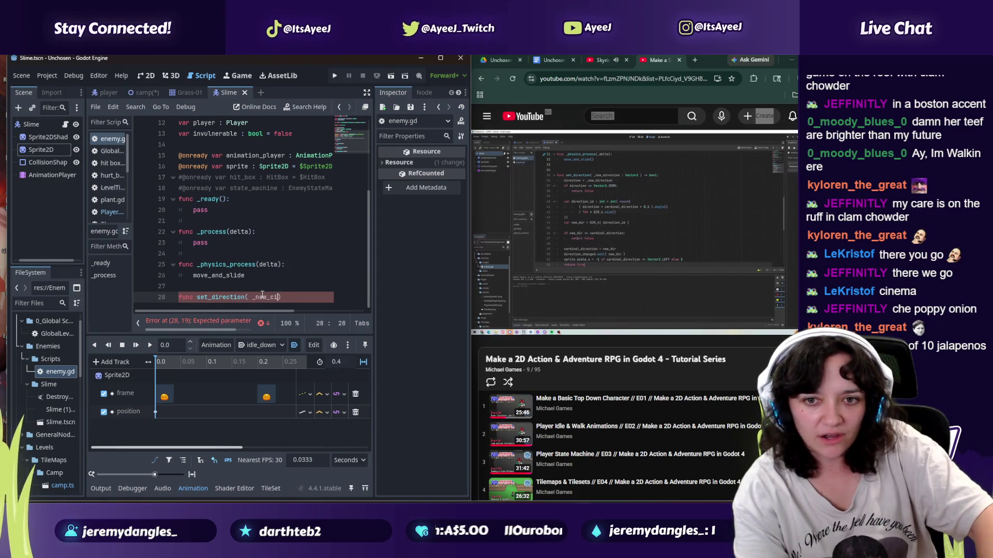
{"action": "key", "text": "BackSpace"}
{"action": "key", "text": "BackSpace"}
{"action": "type", "text": "direction"}
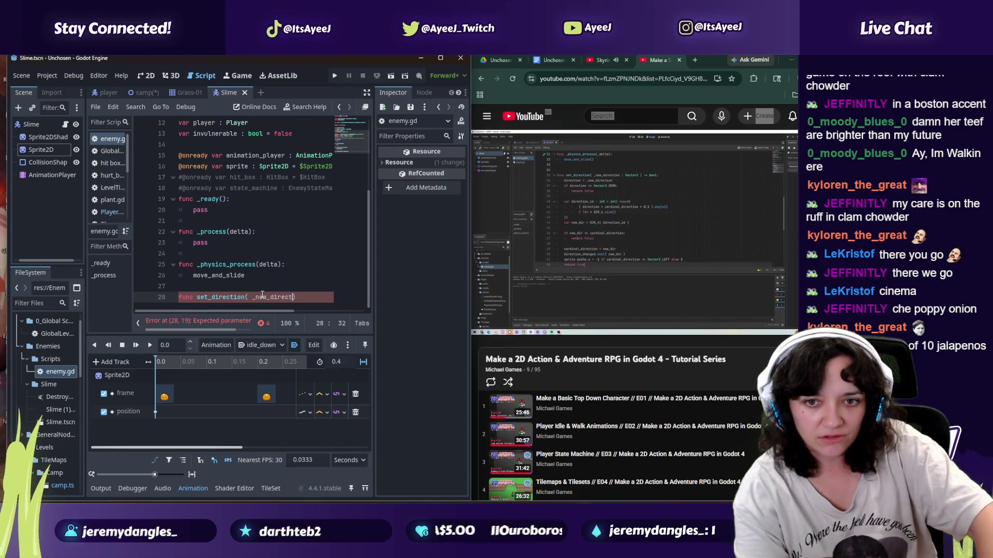
{"action": "type", "text": " : Vecctor"}
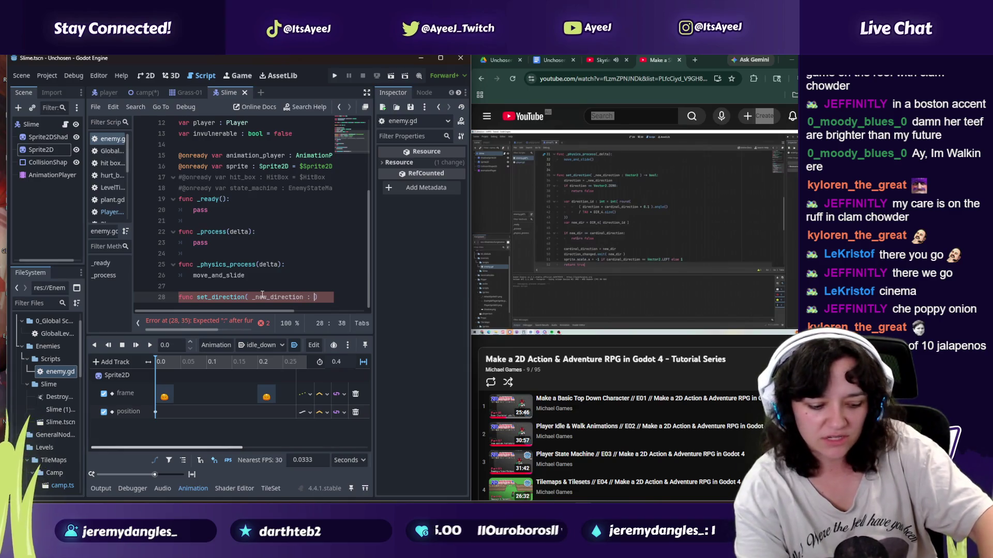
{"action": "key", "text": "BackSpace"}
{"action": "key", "text": "BackSpace"}
{"action": "key", "text": "BackSpace"}
{"action": "type", "text": "tor2"}
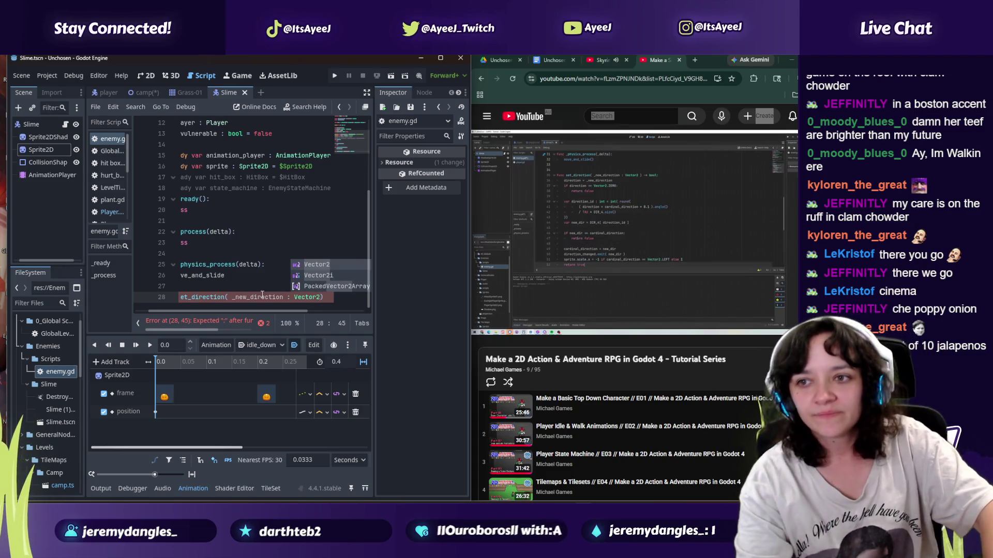
{"action": "type", "text": " )"}
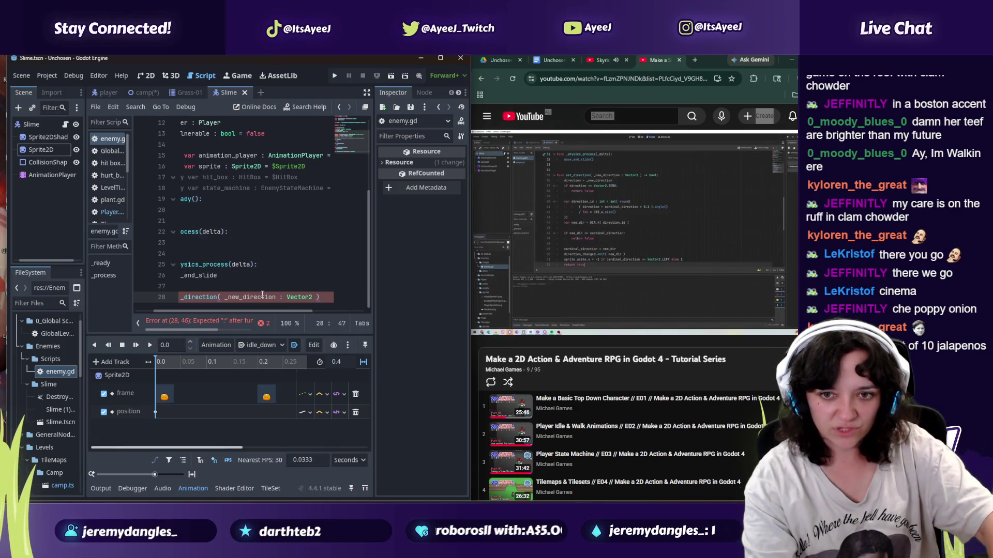
{"action": "type", "text": " ->"}
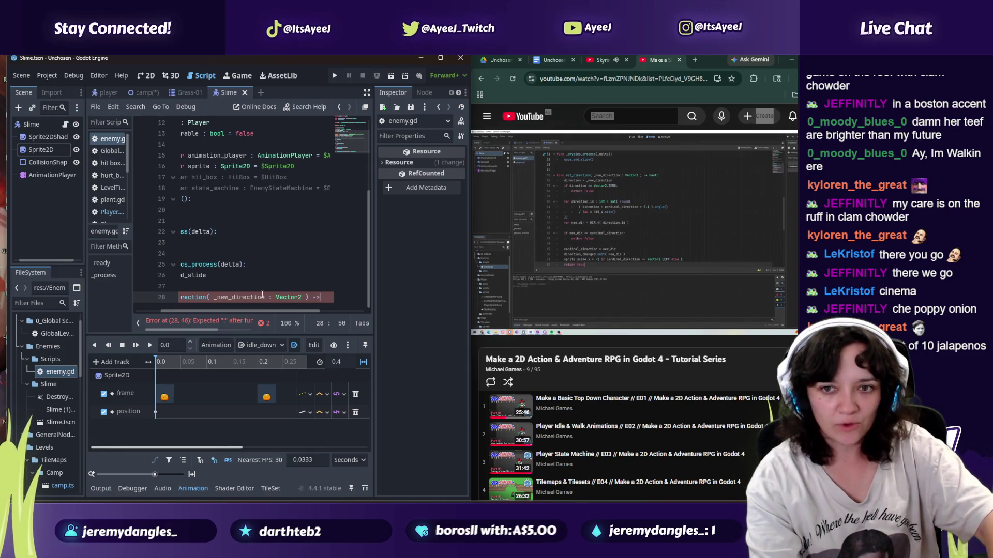
{"action": "type", "text": " bool:"}
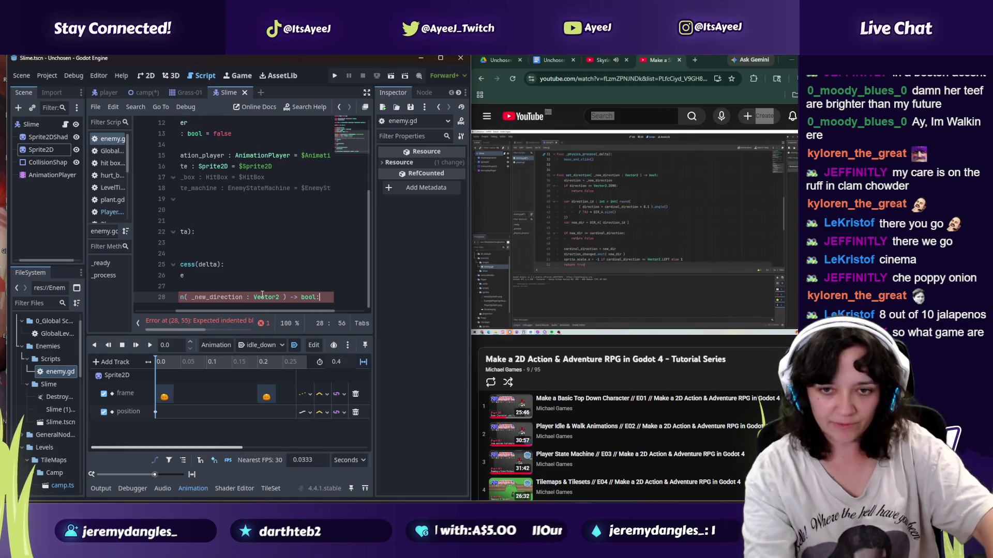
{"action": "key", "text": "Return"}
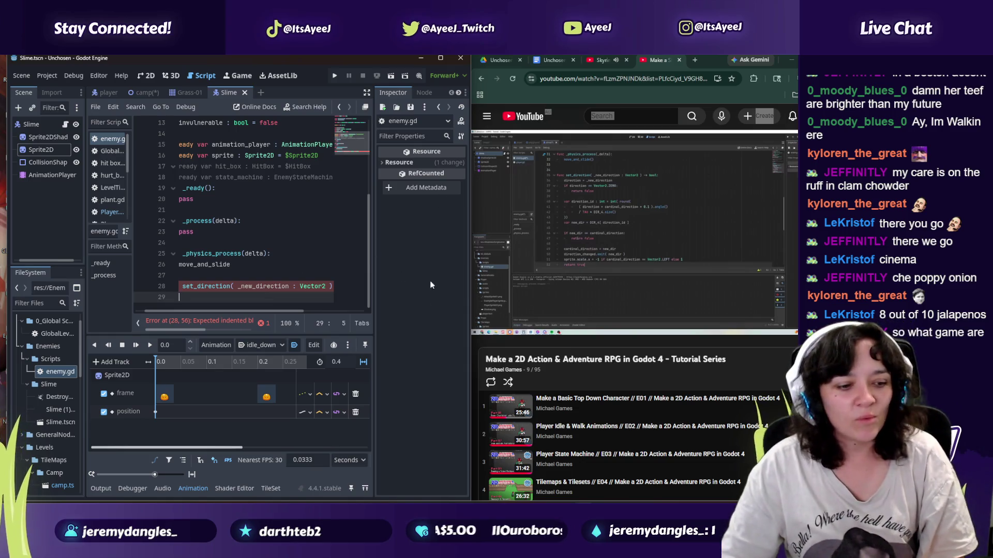
{"action": "left_click", "coordinate": [551, 59]}
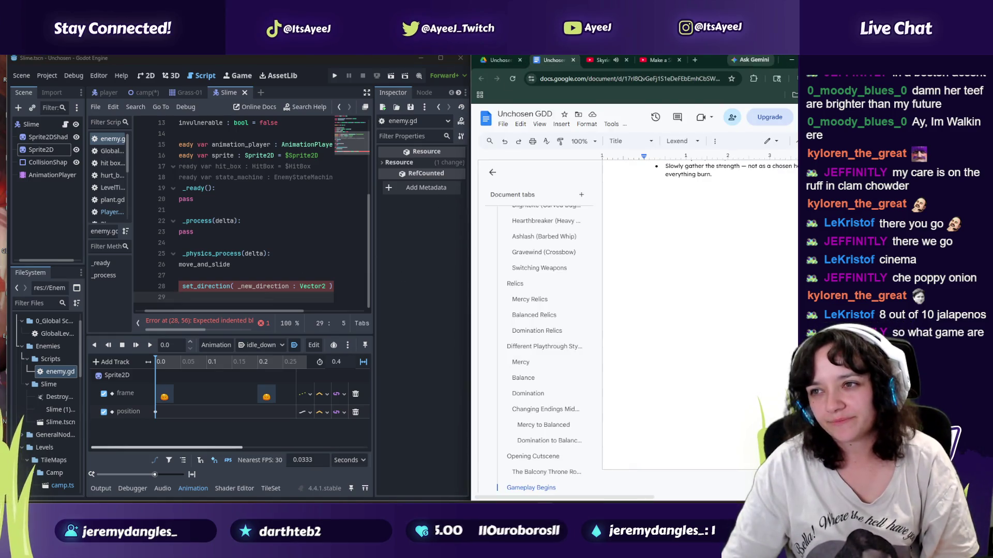
{"action": "key", "text": "super+Up"}
{"action": "scroll", "coordinate": [794, 158], "scroll_direction": "up", "scroll_amount": 20}
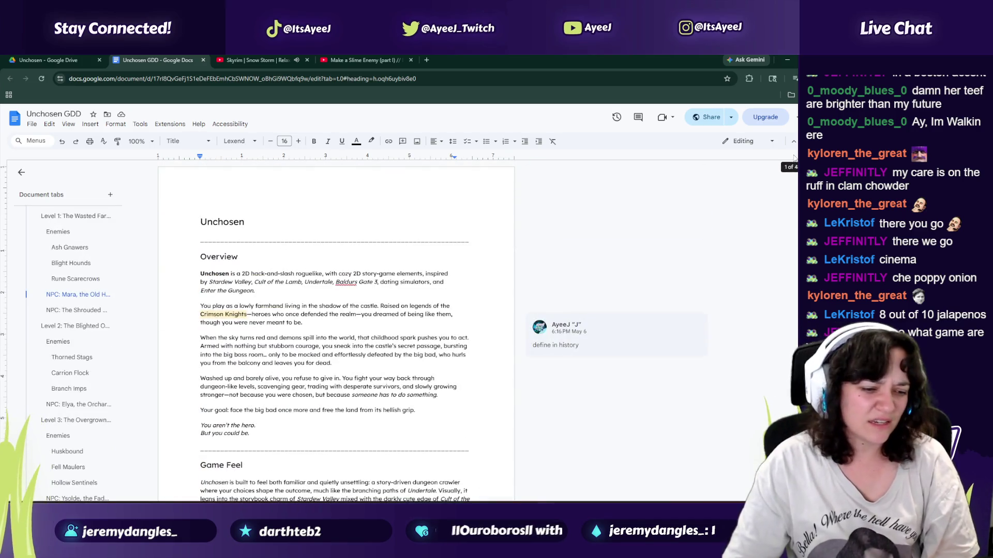
{"action": "mouse_move", "coordinate": [794, 158]}
{"action": "left_mouse_down"}
{"action": "mouse_move", "coordinate": [795, 383]}
{"action": "mouse_move", "coordinate": [794, 160]}
{"action": "mouse_move", "coordinate": [784, 384]}
{"action": "left_mouse_up"}
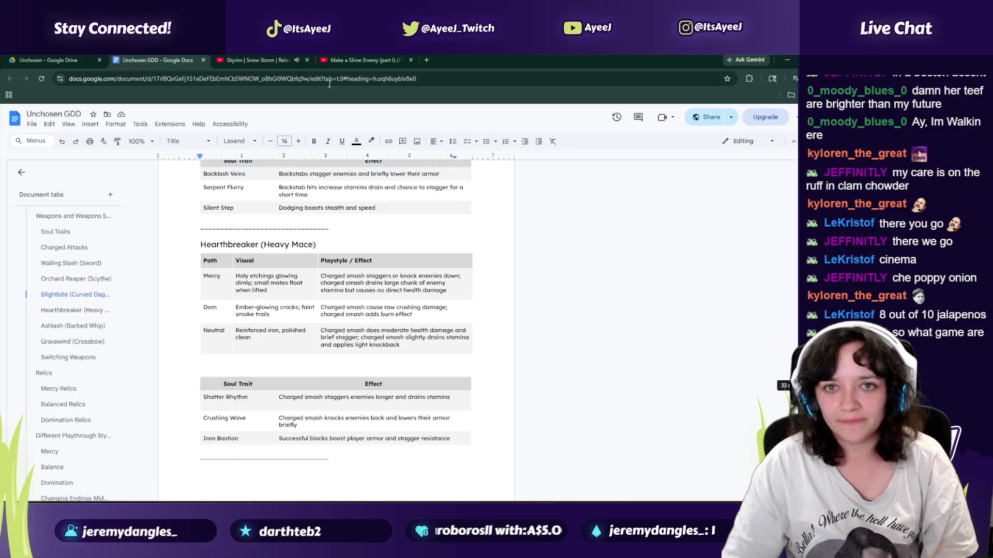
{"action": "left_click", "coordinate": [242, 58]}
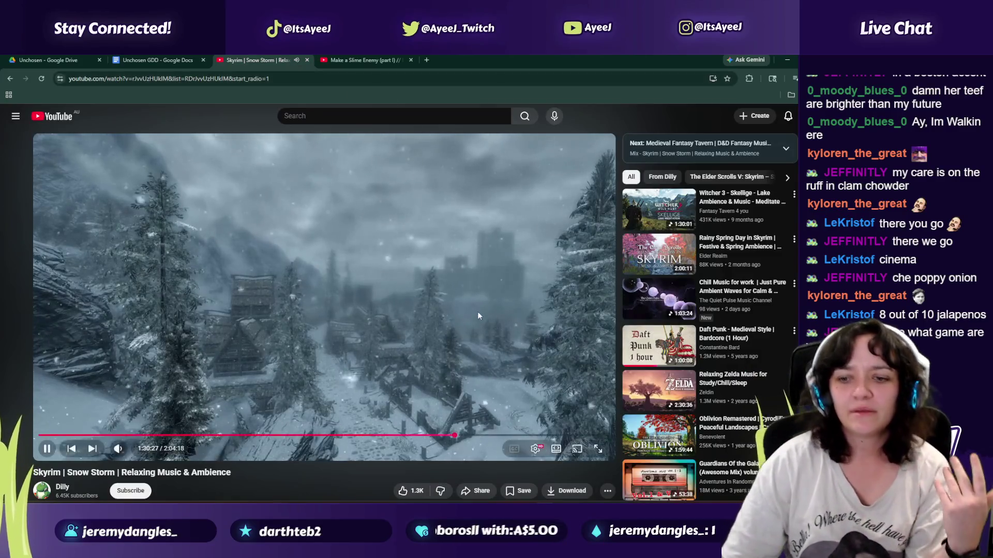
{"action": "key", "text": "alt+Tab"}
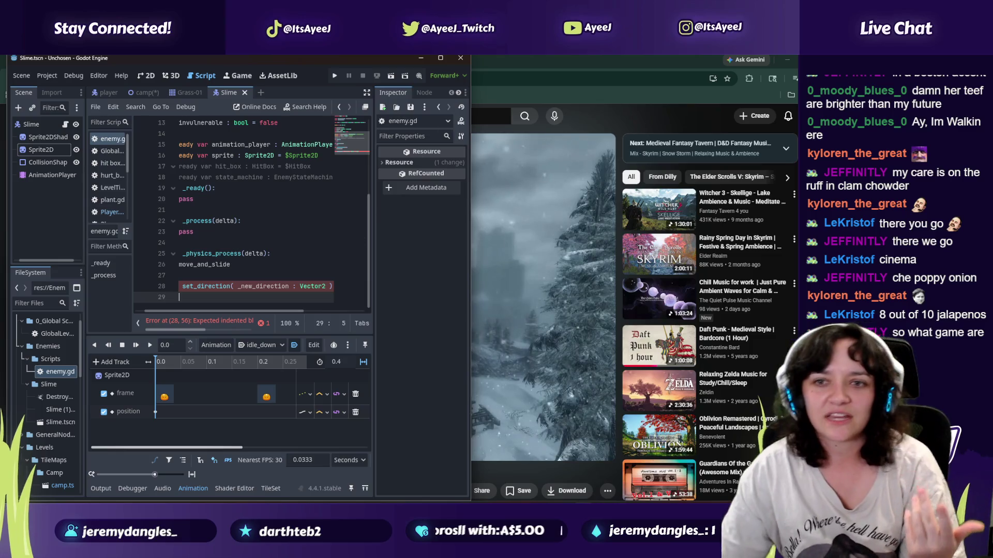
{"action": "left_click", "coordinate": [542, 99]}
{"action": "left_click", "coordinate": [368, 61]}
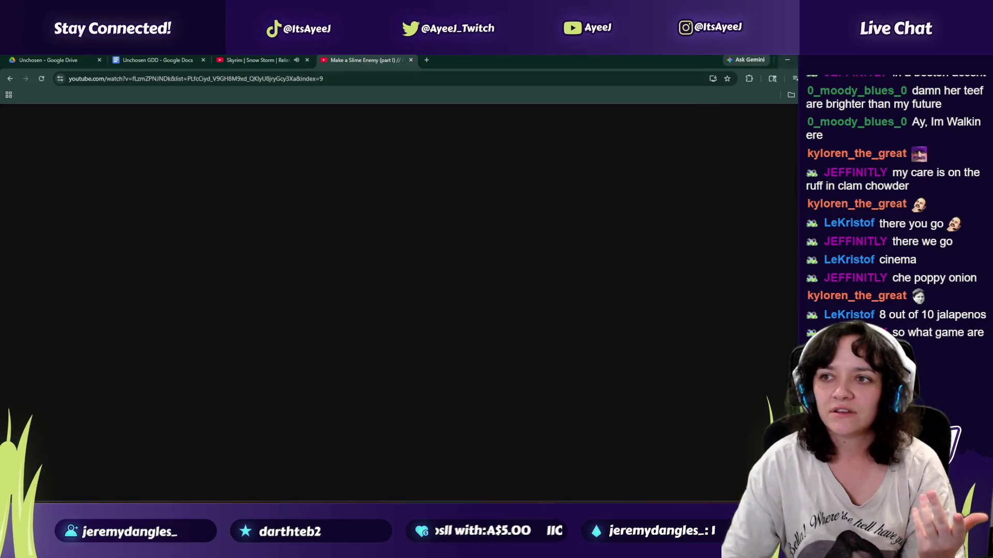
{"action": "double_click", "coordinate": [692, 62]}
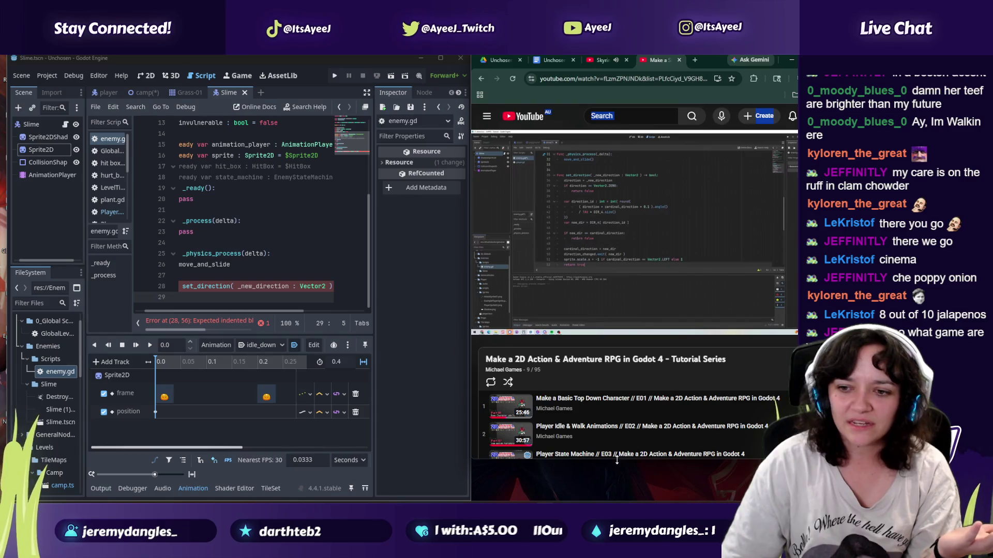
{"action": "left_click_drag", "start_coordinate": [617, 483], "coordinate": [616, 500]}
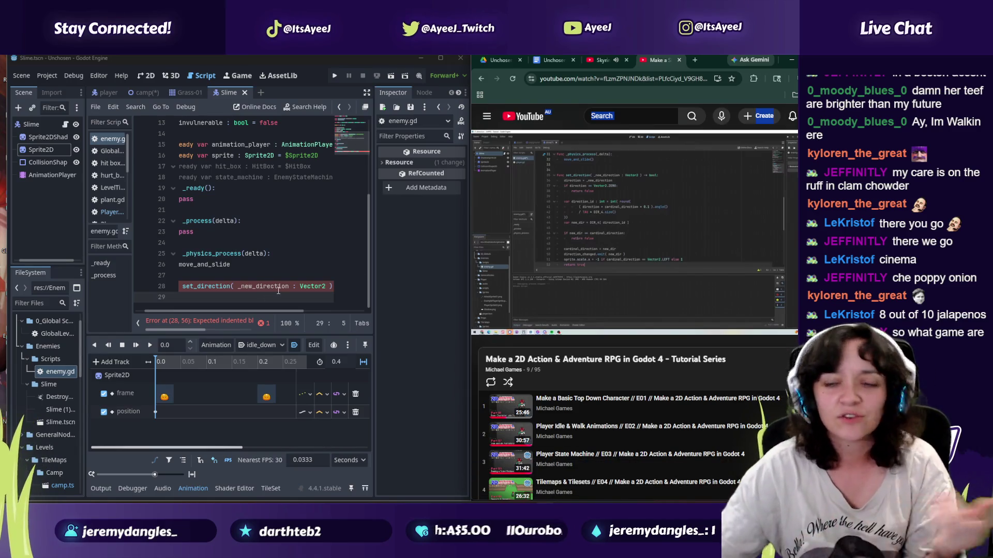
{"action": "left_click", "coordinate": [331, 288]}
{"action": "type", "text": "-> bool:"}
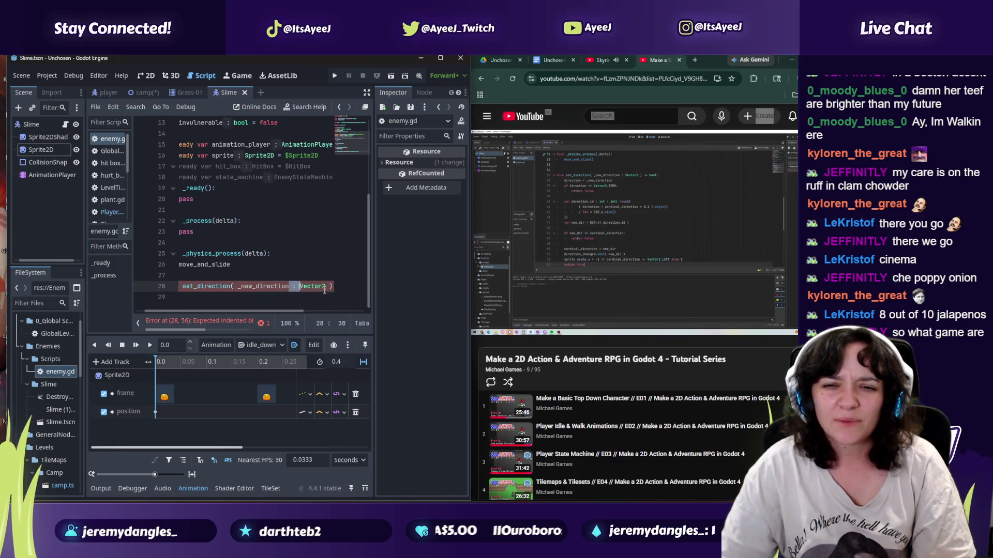
Start the set_direction body with direction = _new_direction, picked from autocomplete
{"action": "left_click", "coordinate": [329, 291]}
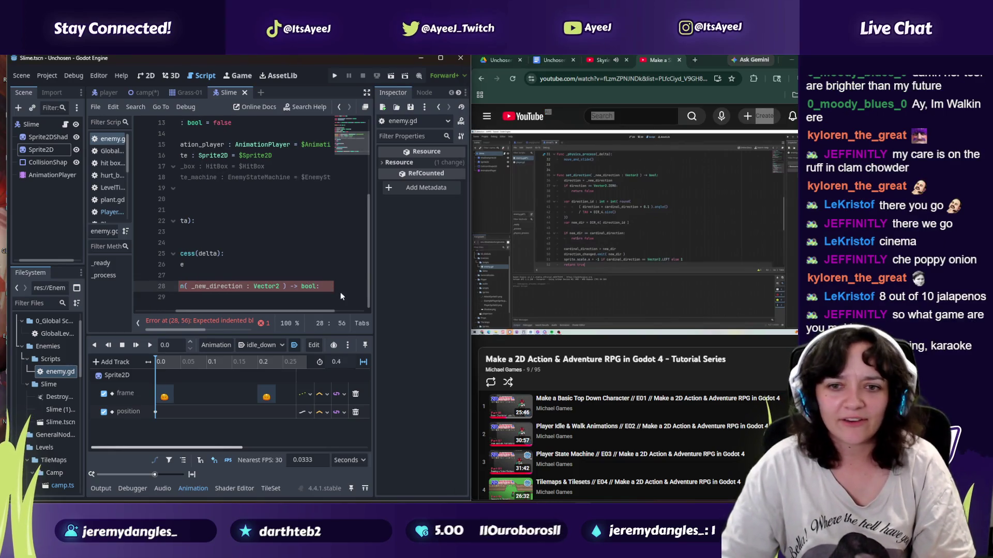
{"action": "key", "text": "Return"}
{"action": "type", "text": "dic"}
{"action": "key", "text": "BackSpace"}
{"action": "type", "text": "rection"}
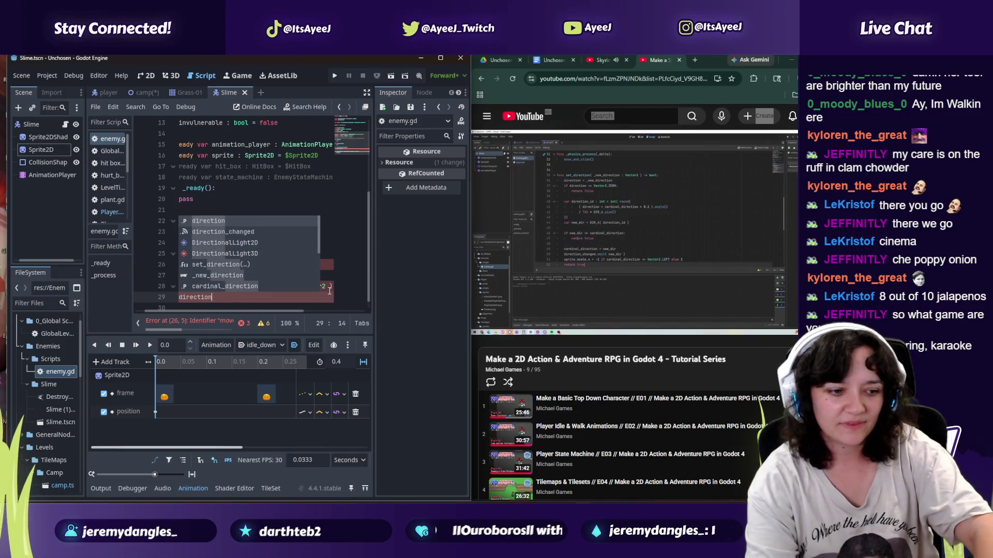
{"action": "type", "text": " ="}
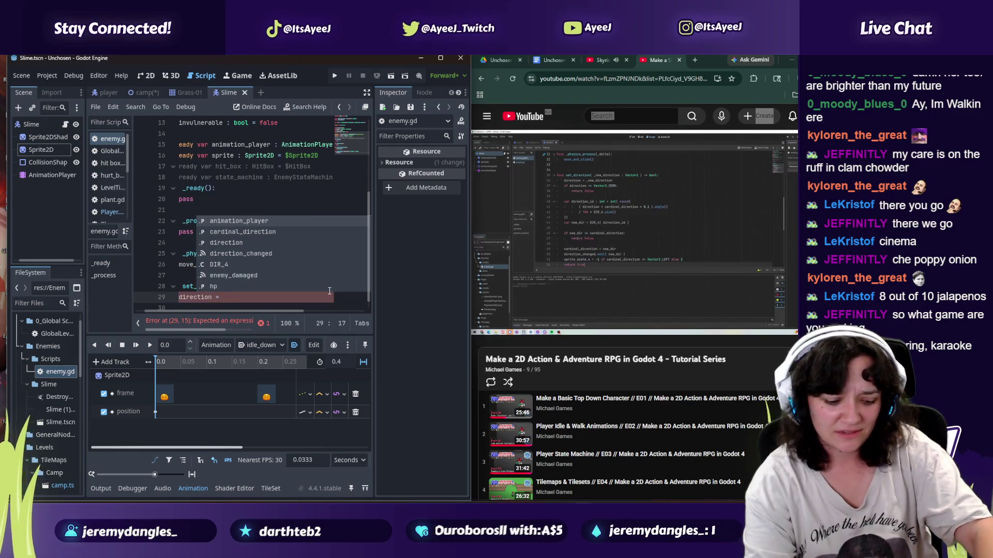
{"action": "key", "text": "Down"}
{"action": "key", "text": "Down"}
{"action": "key", "text": "Down"}
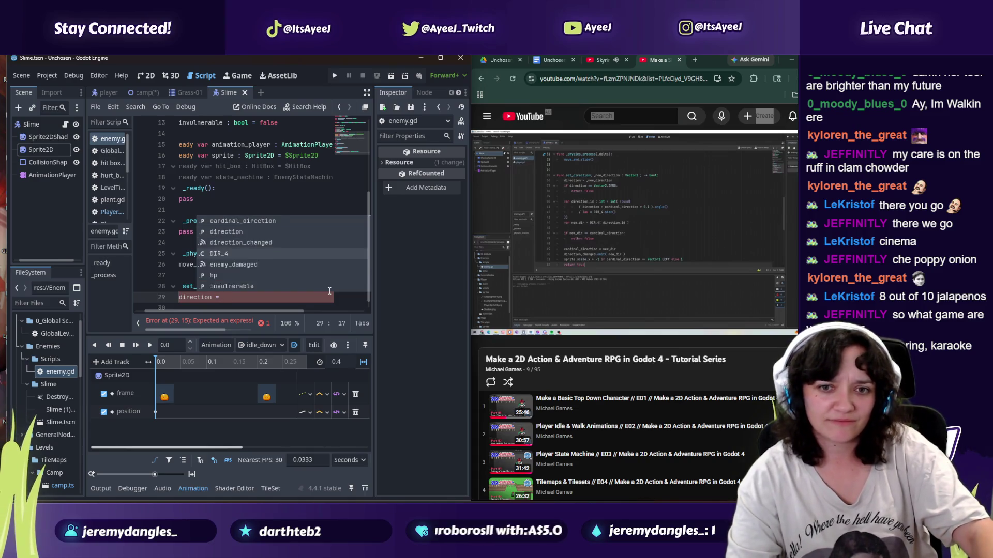
{"action": "key", "text": "Down"}
{"action": "key", "text": "Down"}
{"action": "key", "text": "Down"}
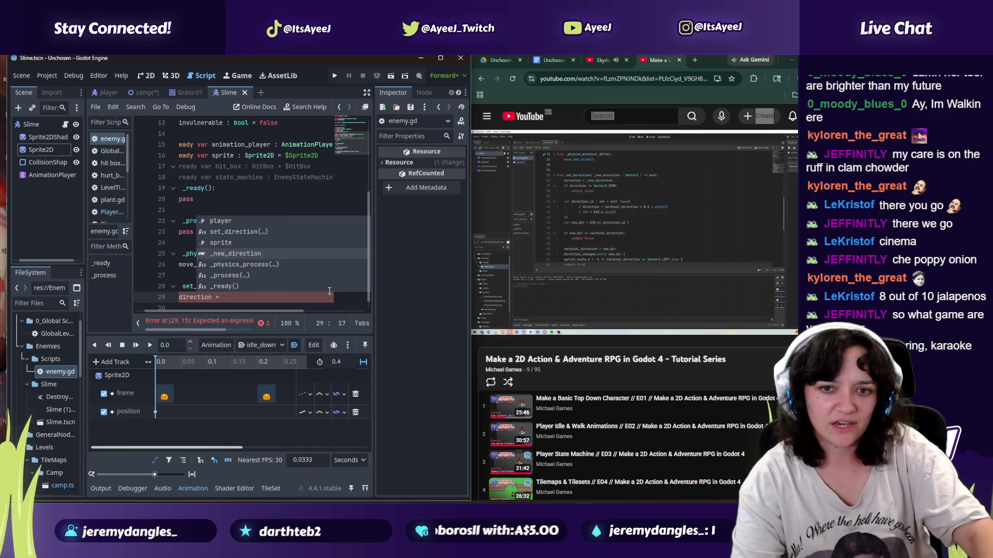
{"action": "key", "text": "Return"}
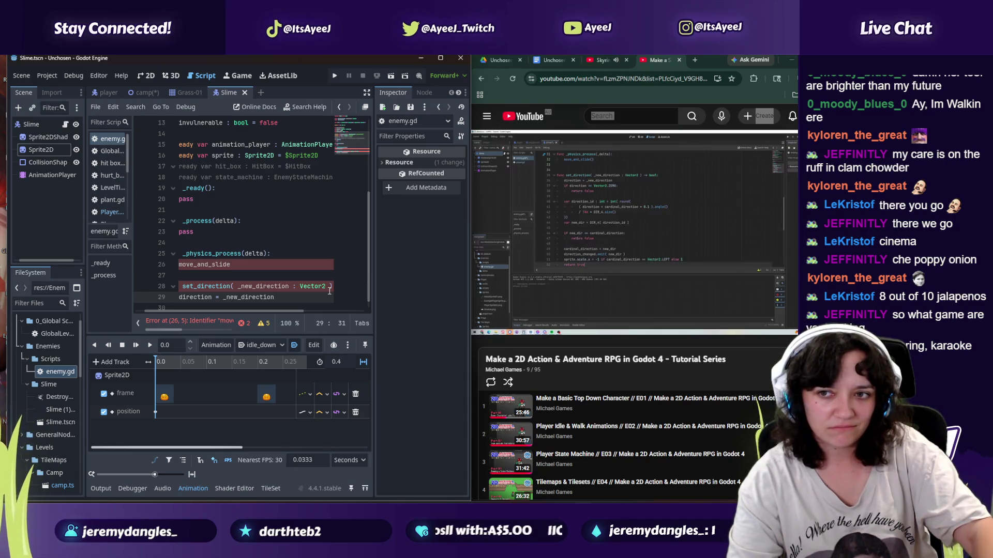
Add 'if direction == Vector2.ZERO:' with an indented 'return false' beneath it
{"action": "key", "text": "Return"}
{"action": "type", "text": "if directio"}
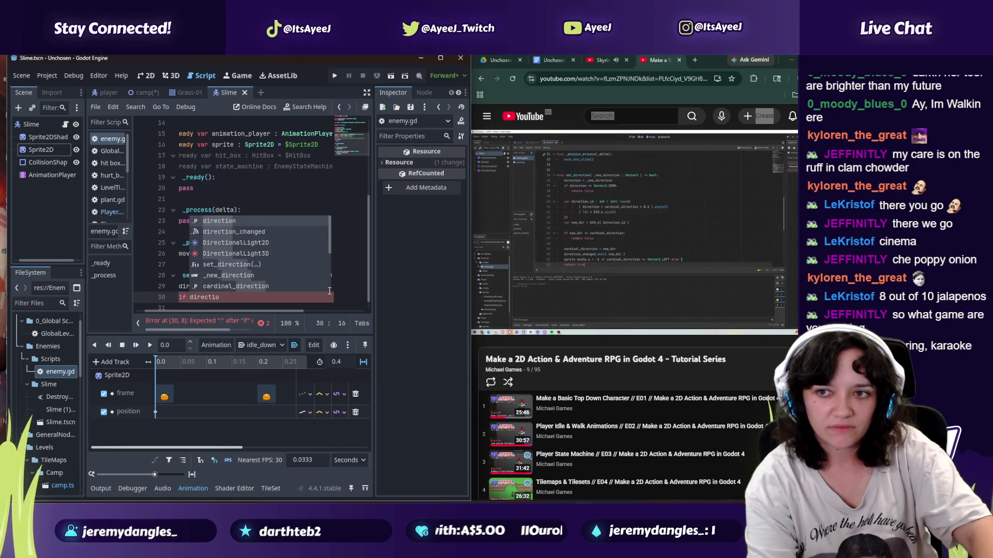
{"action": "type", "text": "n == Vec"}
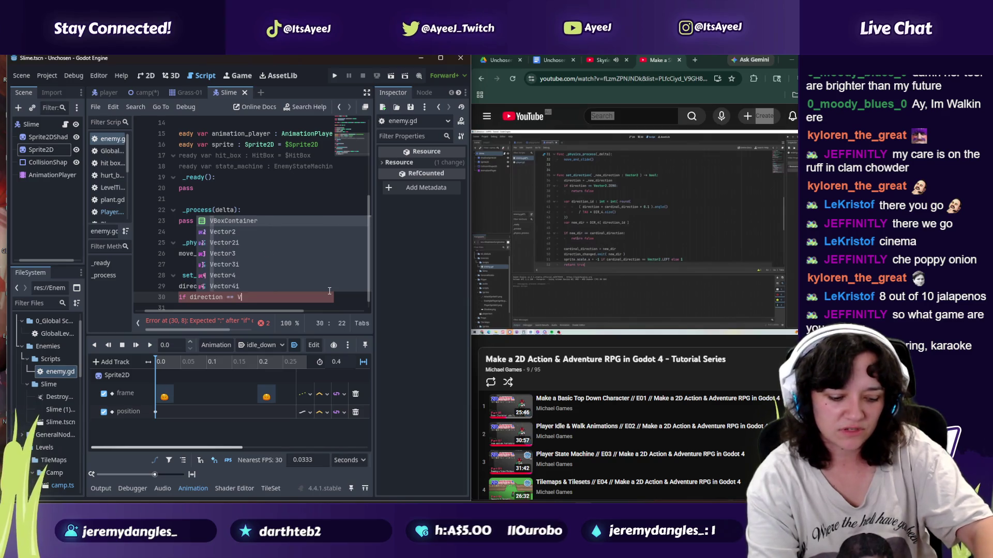
{"action": "type", "text": "tor2/"}
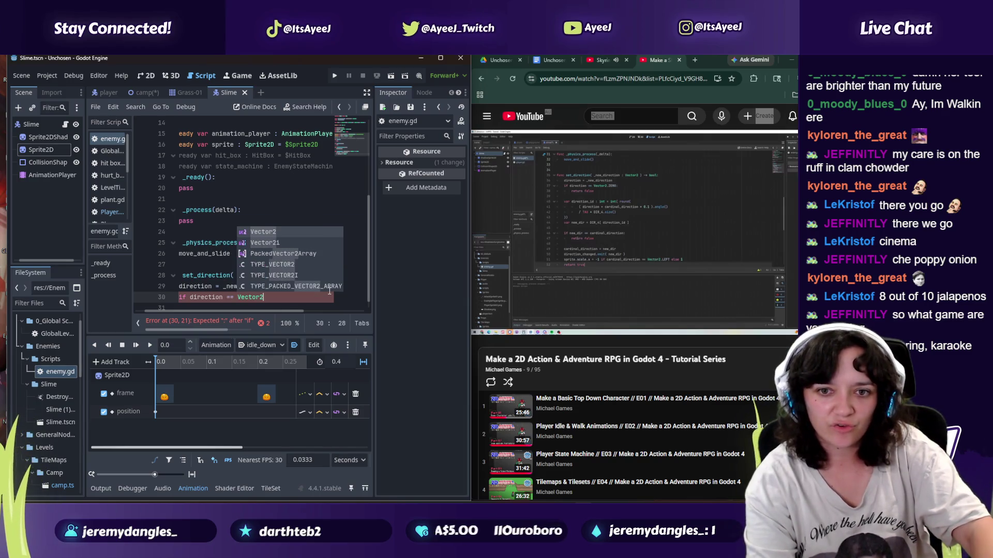
{"action": "key", "text": "BackSpace"}
{"action": "type", "text": ".ZERO"}
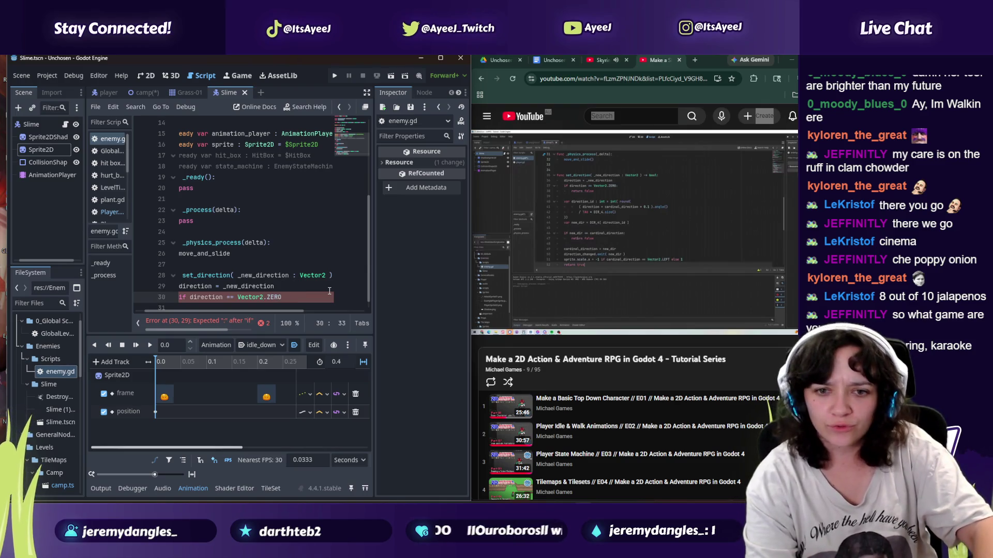
{"action": "type", "text": ":"}
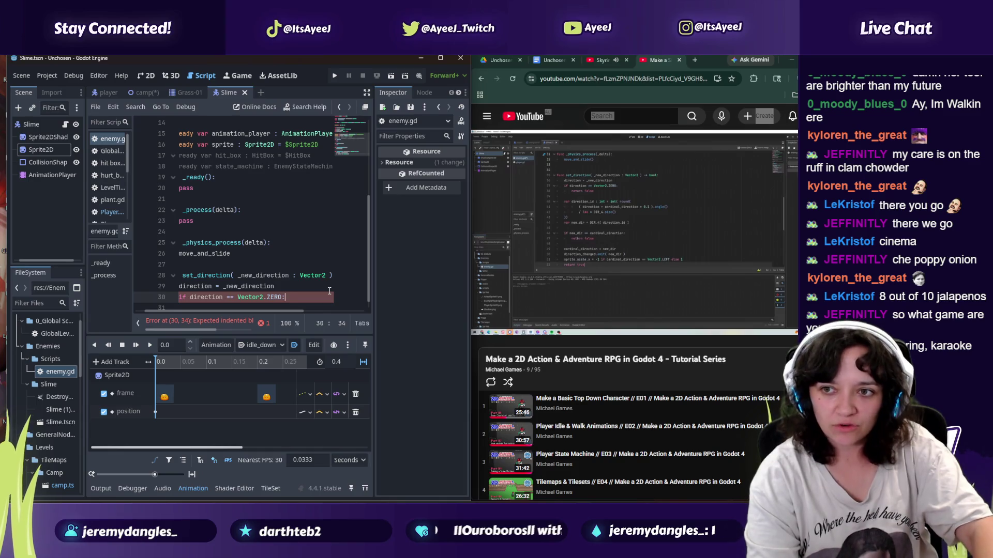
{"action": "key", "text": "Return"}
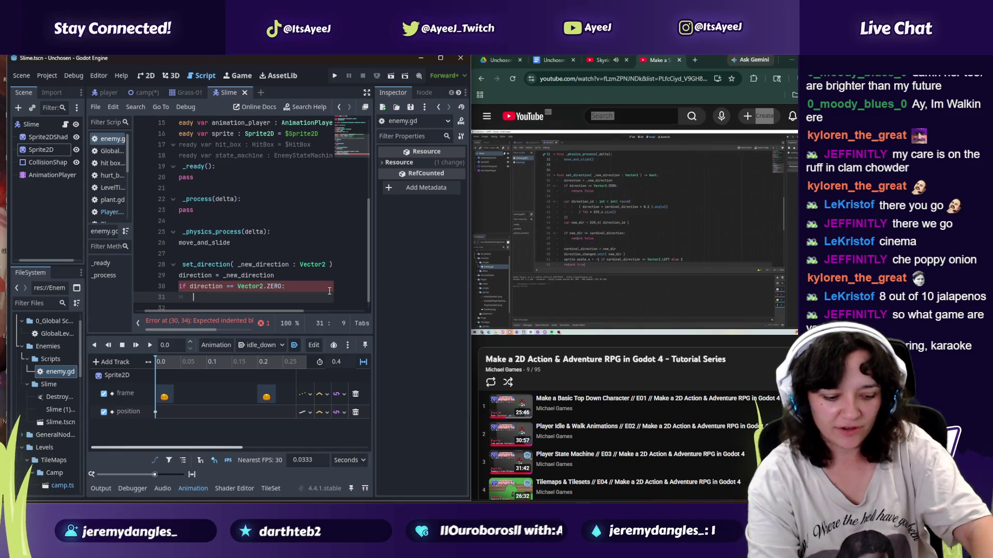
{"action": "type", "text": "return flalse"}
{"action": "key", "text": "Return"}
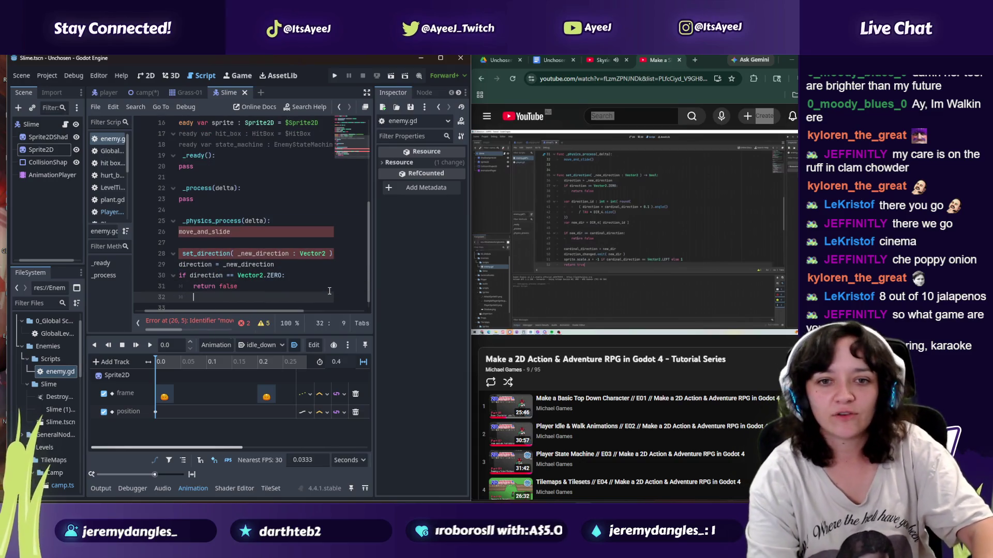
{"action": "key", "text": "BackSpace"}
{"action": "key", "text": "BackSpace"}
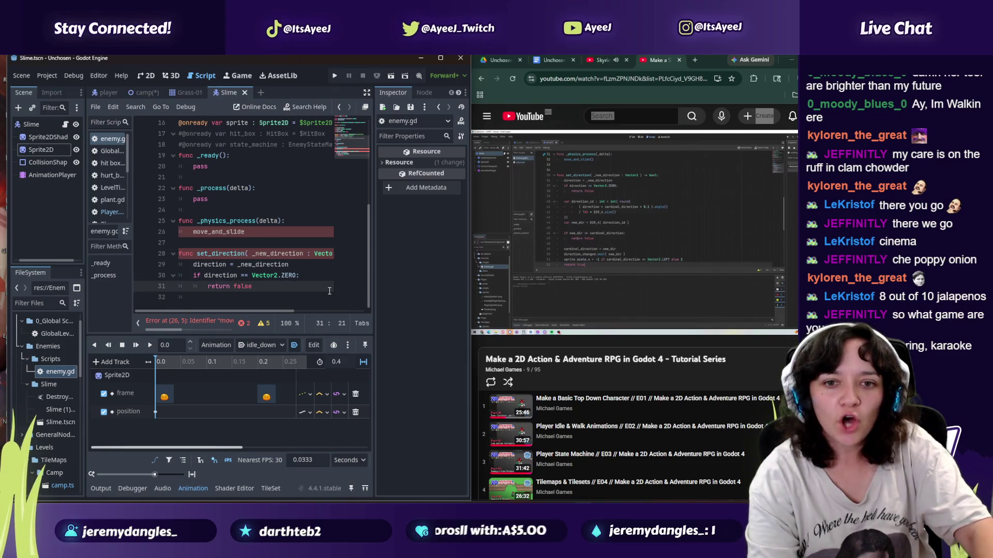
{"action": "key", "text": "Return"}
{"action": "key", "text": "Return"}
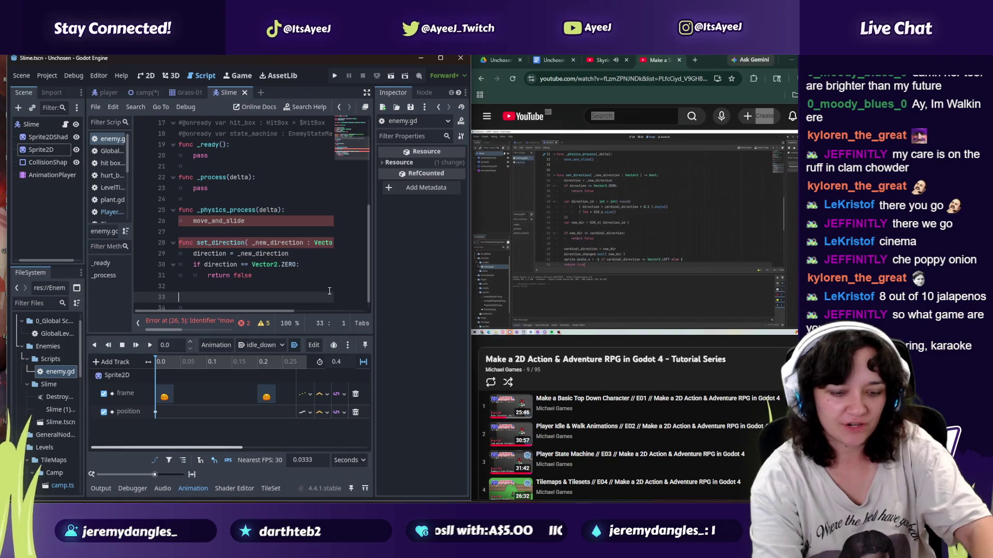
{"action": "left_click", "coordinate": [260, 222]}
Change move_and_slide to move_and_slide() and rename the delta parameter to _delta
{"action": "type", "text": "()"}
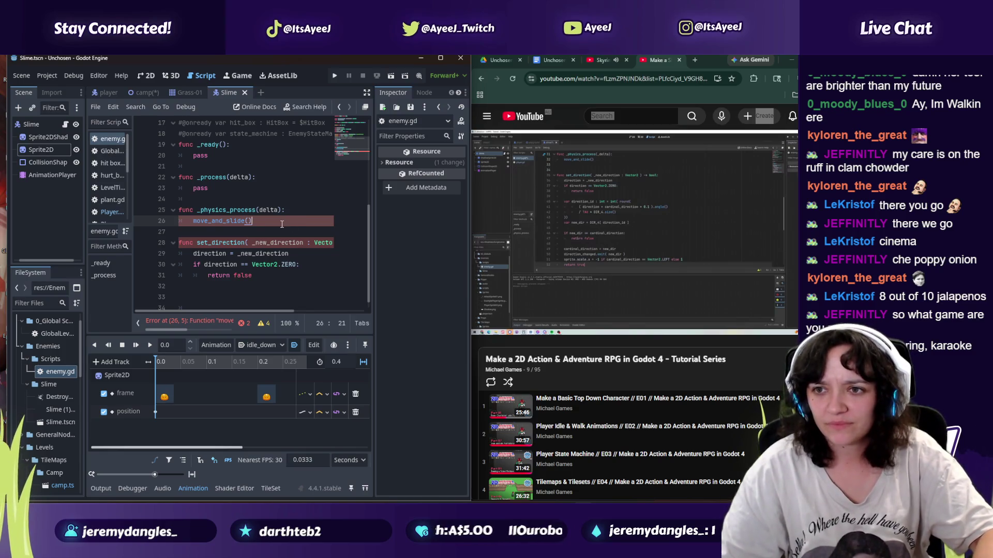
{"action": "left_click", "coordinate": [261, 210]}
{"action": "type", "text": "_"}
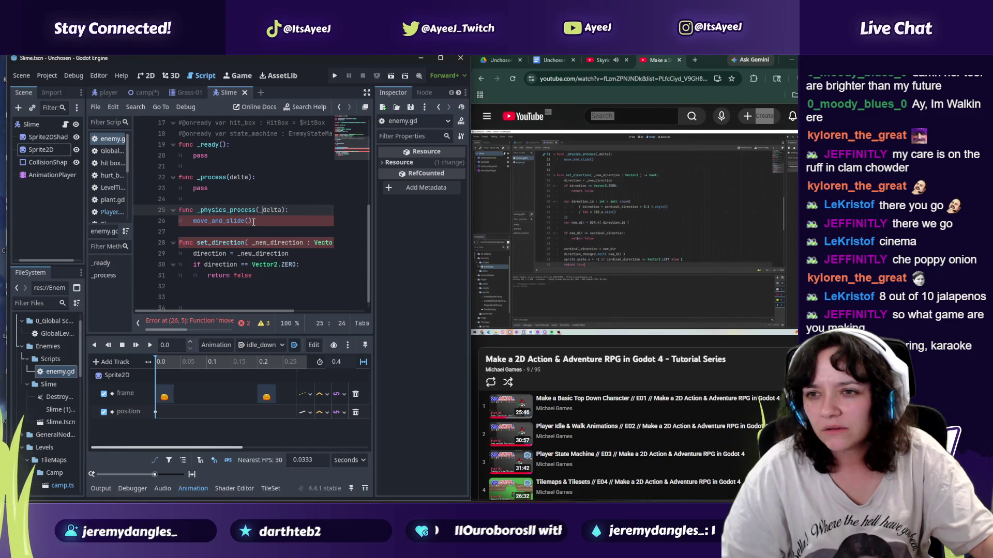
{"action": "left_click", "coordinate": [251, 224]}
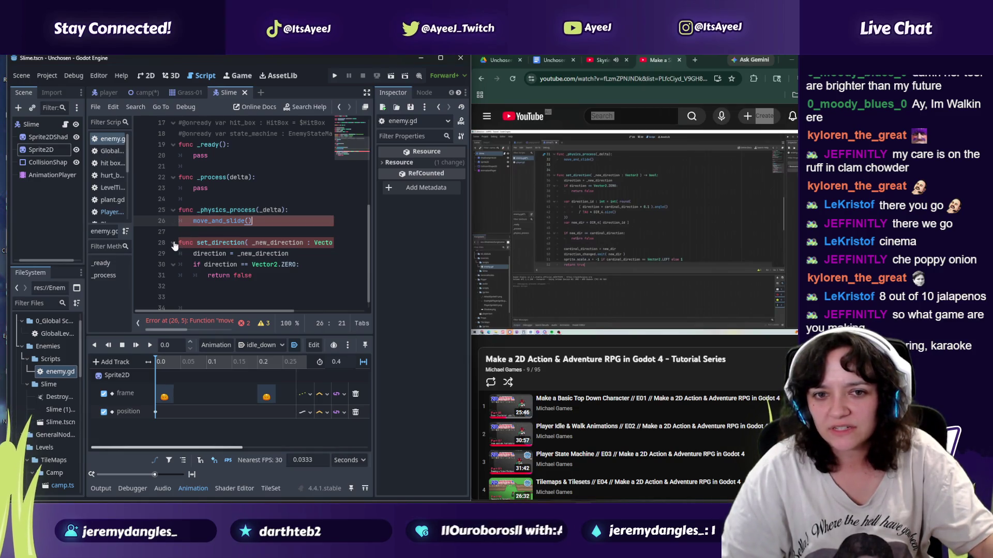
Maximize the Godot window to full width
{"action": "mouse_move", "coordinate": [253, 311]}
{"action": "left_mouse_down"}
{"action": "mouse_move", "coordinate": [296, 309]}
{"action": "mouse_move", "coordinate": [235, 310]}
{"action": "mouse_move", "coordinate": [298, 307]}
{"action": "left_mouse_up"}
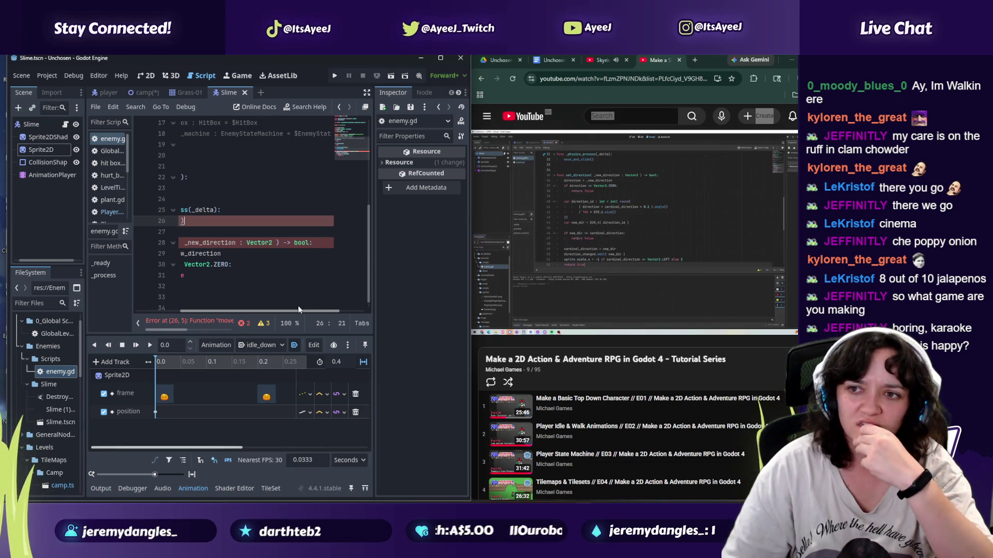
{"action": "left_click_drag", "start_coordinate": [298, 309], "coordinate": [227, 322]}
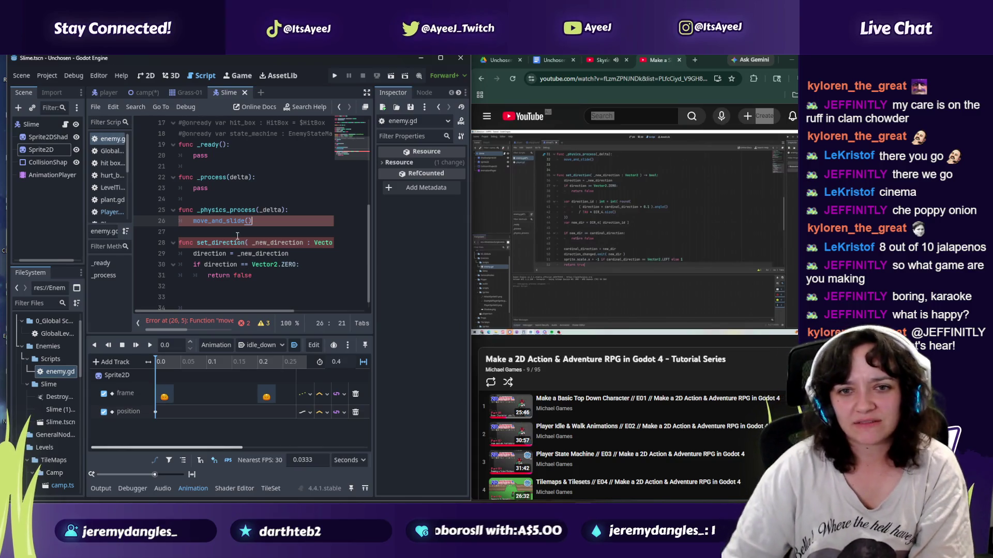
{"action": "scroll", "coordinate": [254, 310], "scroll_direction": "right", "scroll_amount": 2}
{"action": "scroll", "coordinate": [255, 310], "scroll_direction": "left", "scroll_amount": 2}
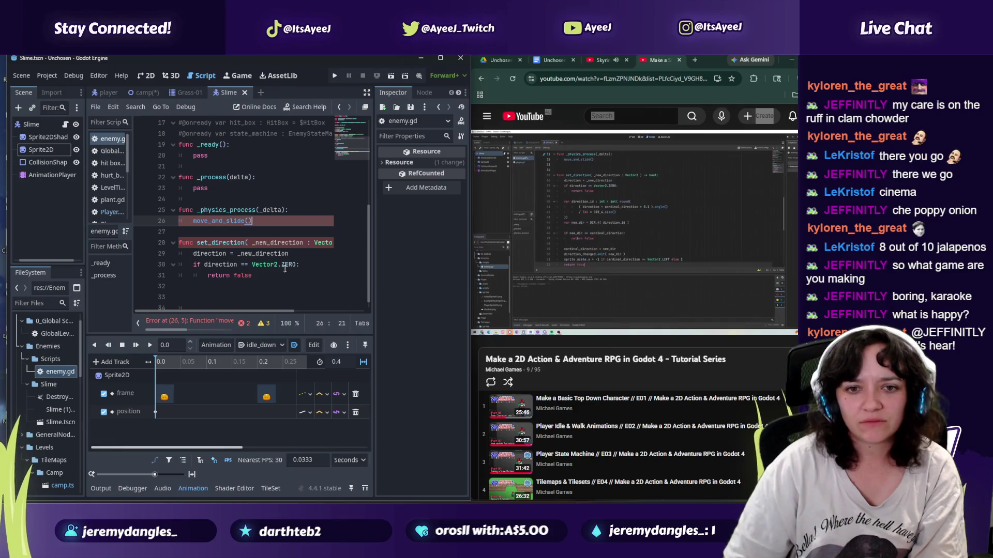
{"action": "left_click", "coordinate": [439, 57]}
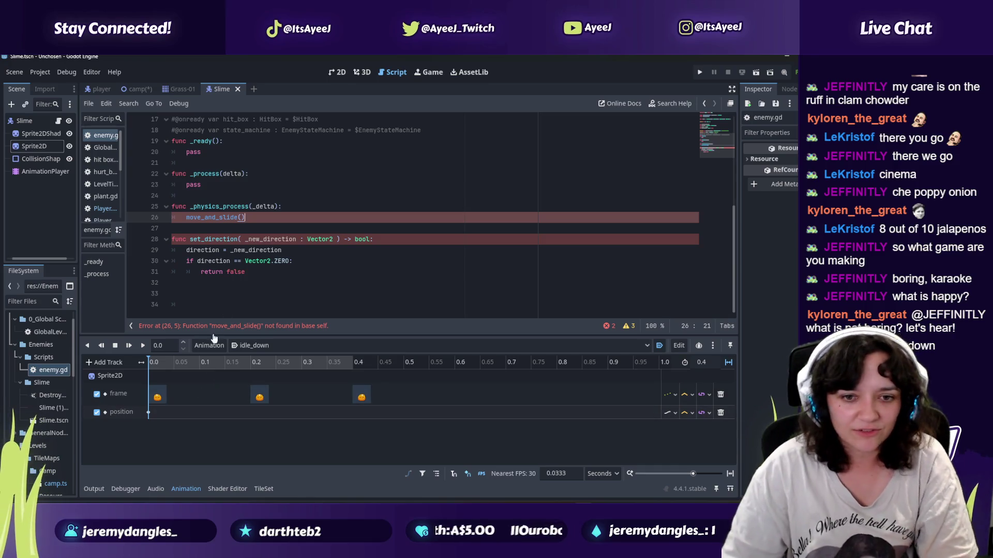
Show the script error list, jump to the Line 28 error, and restore Godot beside the tutorial
{"action": "left_click", "coordinate": [241, 217]}
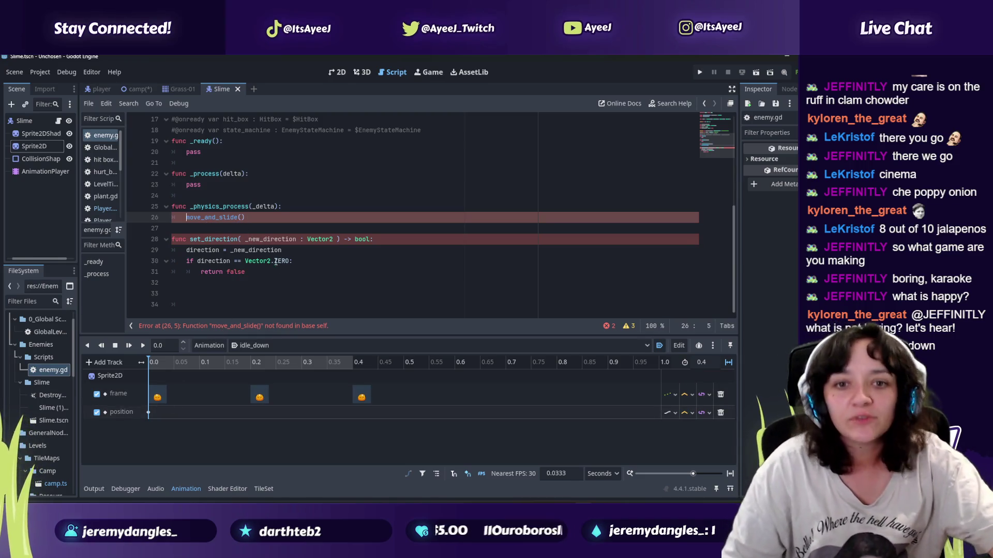
{"action": "left_click", "coordinate": [331, 239]}
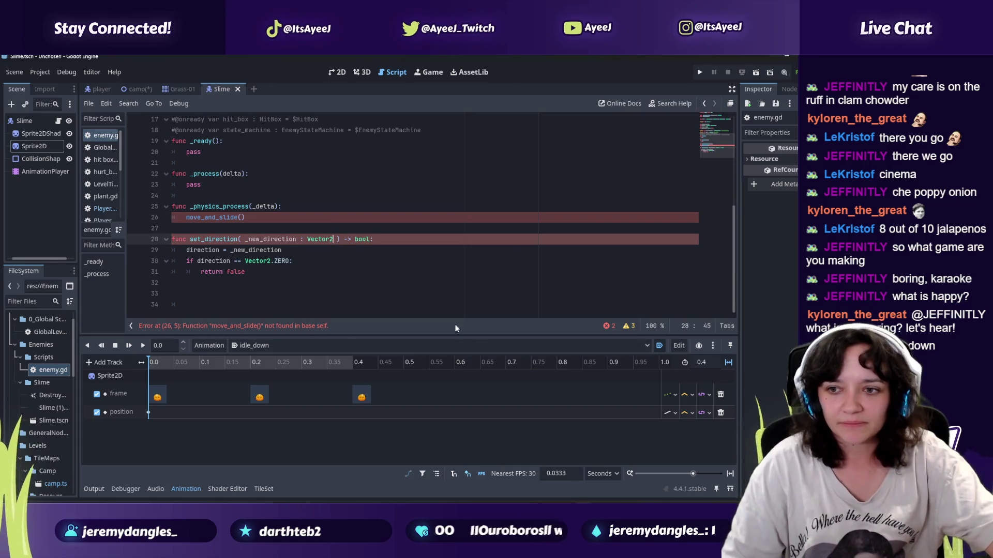
{"action": "left_click", "coordinate": [609, 326]}
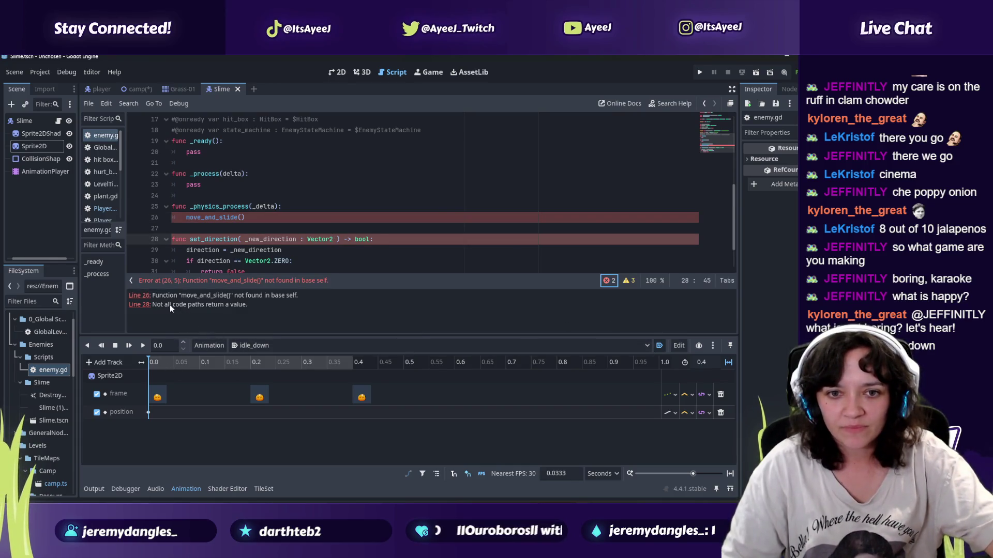
{"action": "left_click", "coordinate": [136, 305]}
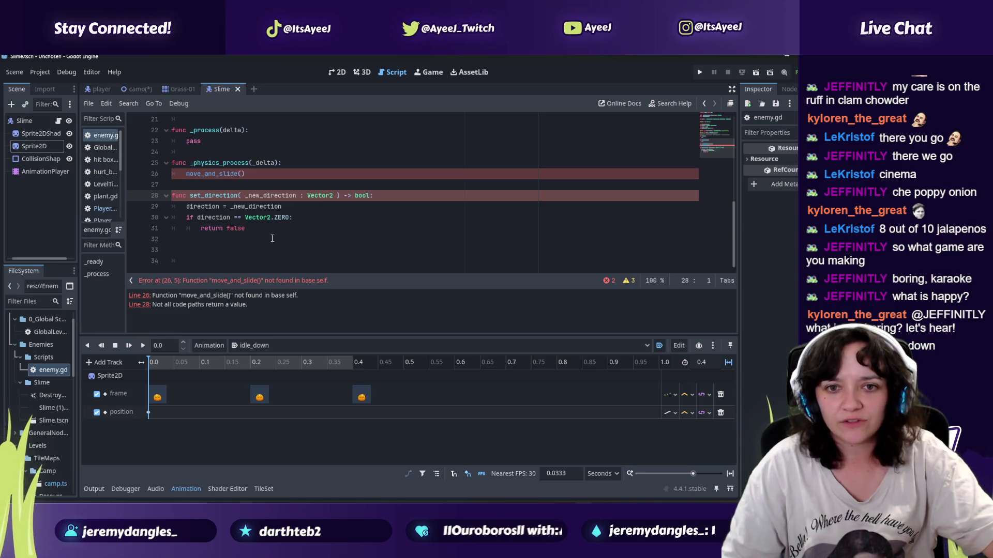
{"action": "left_click", "coordinate": [268, 230]}
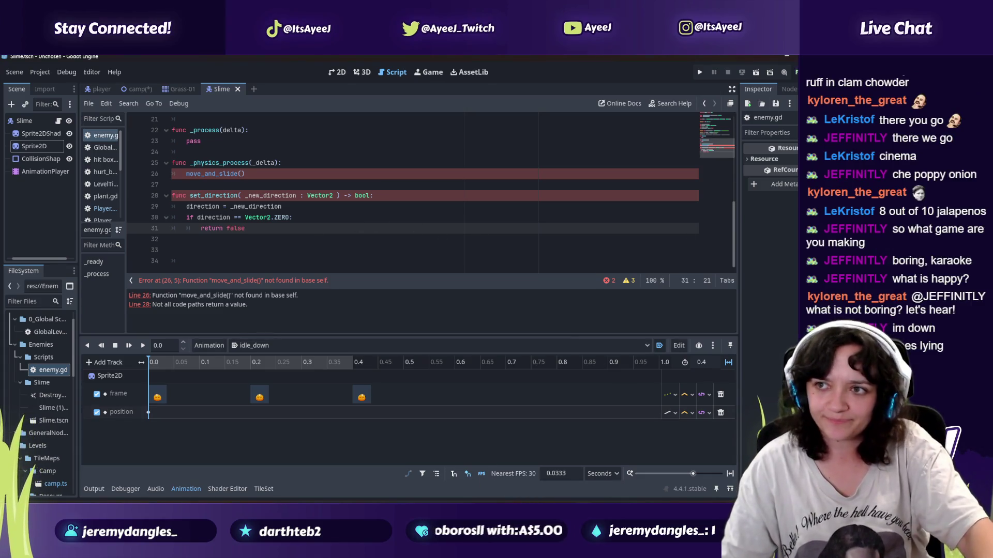
{"action": "double_click", "coordinate": [360, 56]}
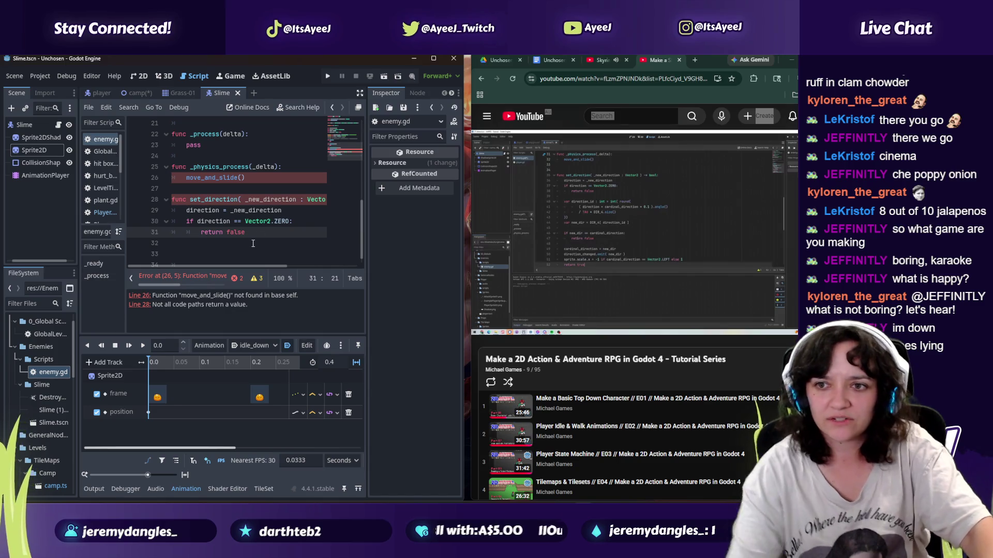
Below return false, add the line 'var direction_id : int = int( round(', split after round
{"action": "key", "text": "Return"}
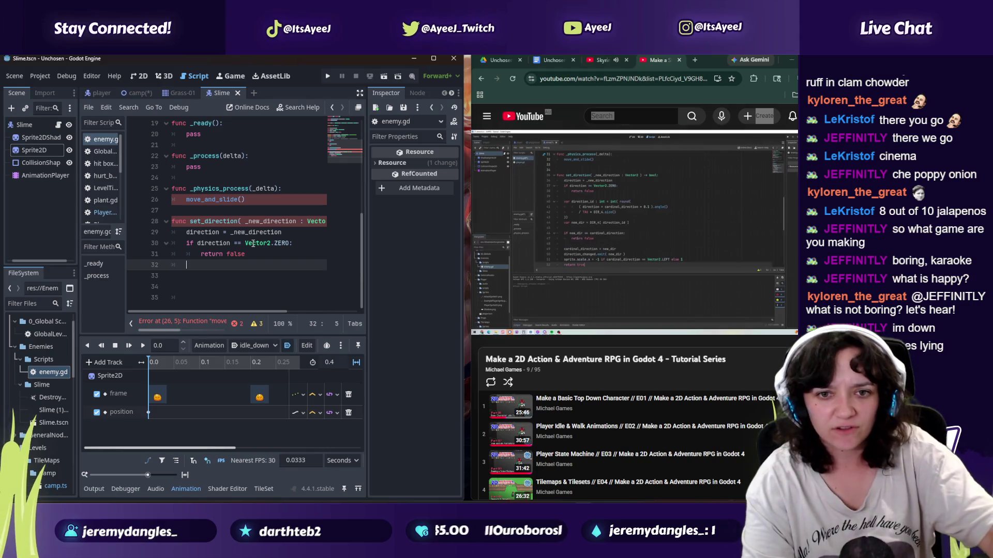
{"action": "key", "text": "Return"}
{"action": "type", "text": "var "}
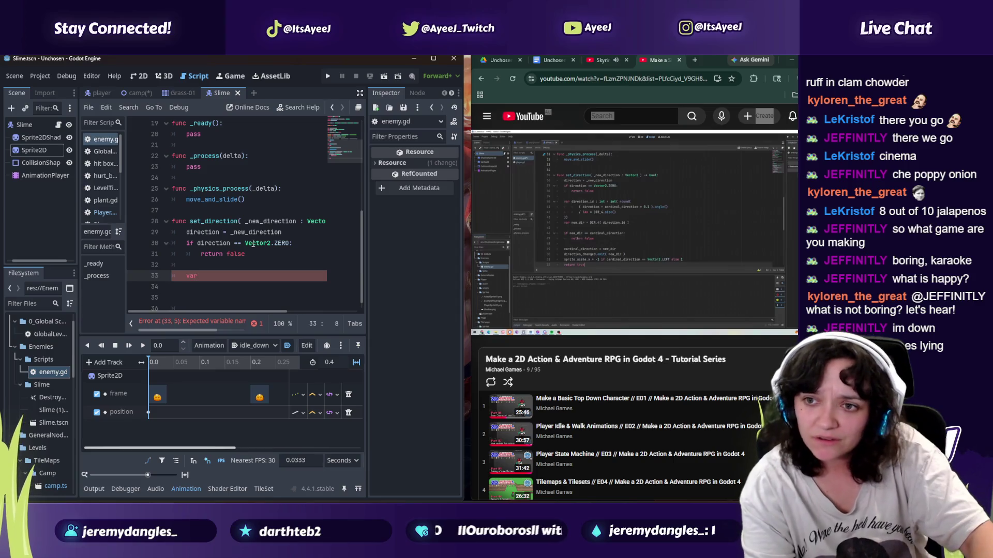
{"action": "type", "text": "direction_"}
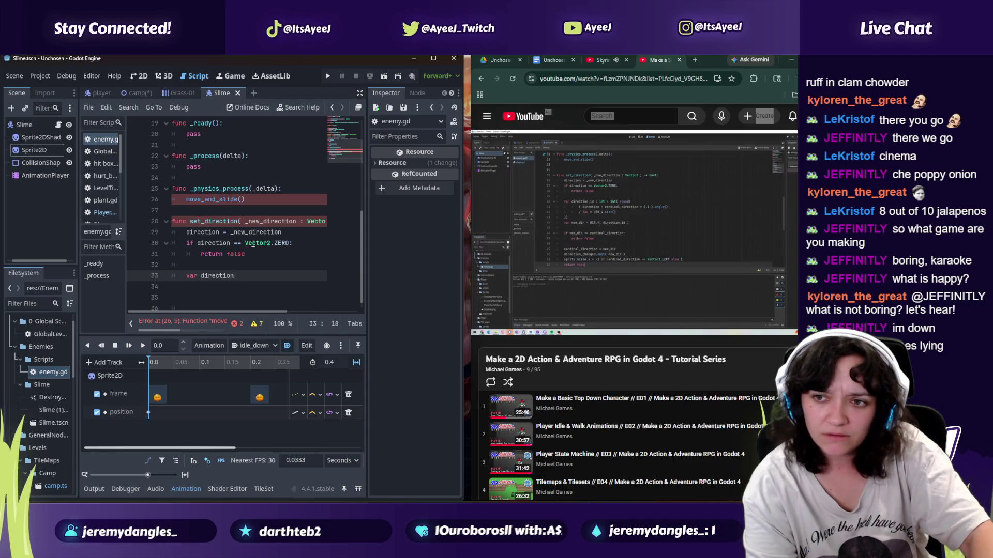
{"action": "type", "text": "id "}
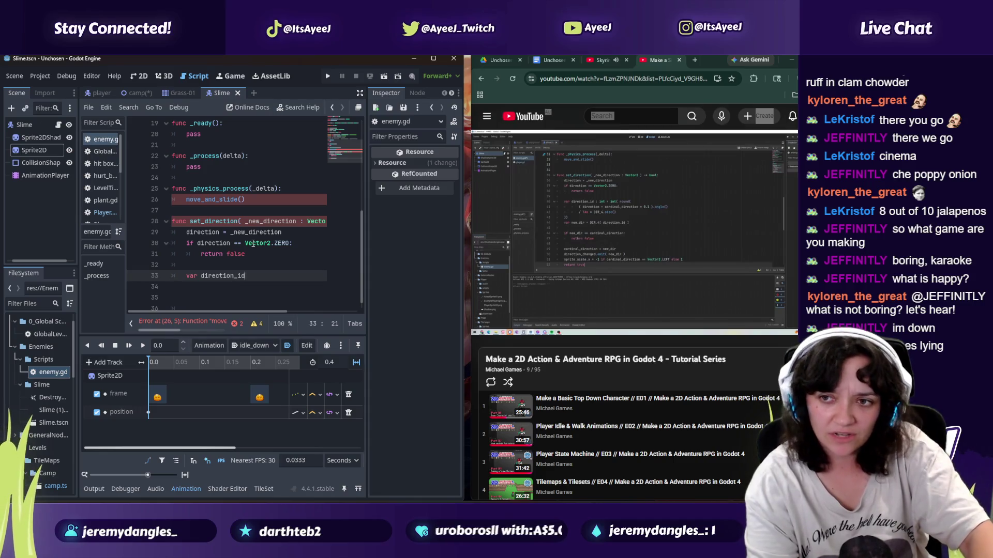
{"action": "type", "text": ": int"}
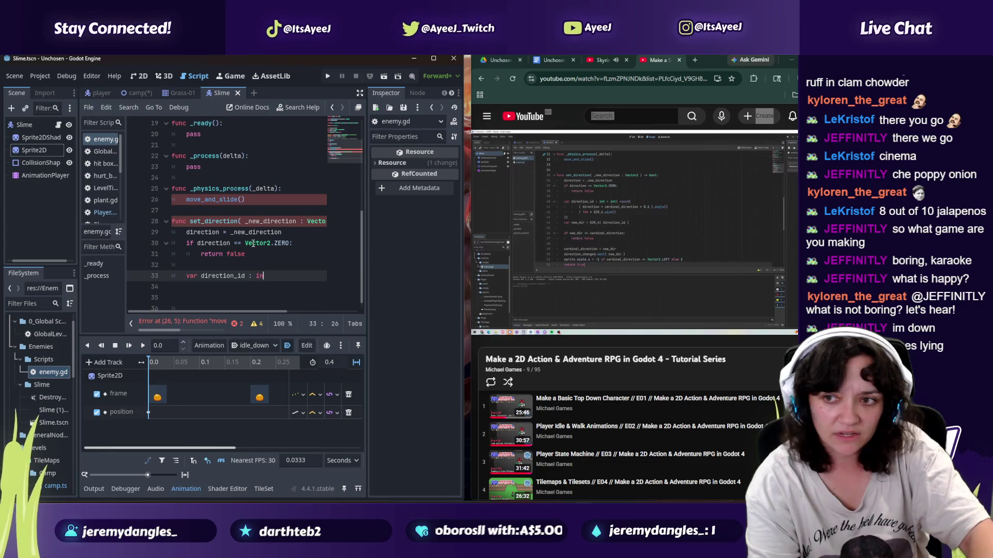
{"action": "type", "text": " = Int"}
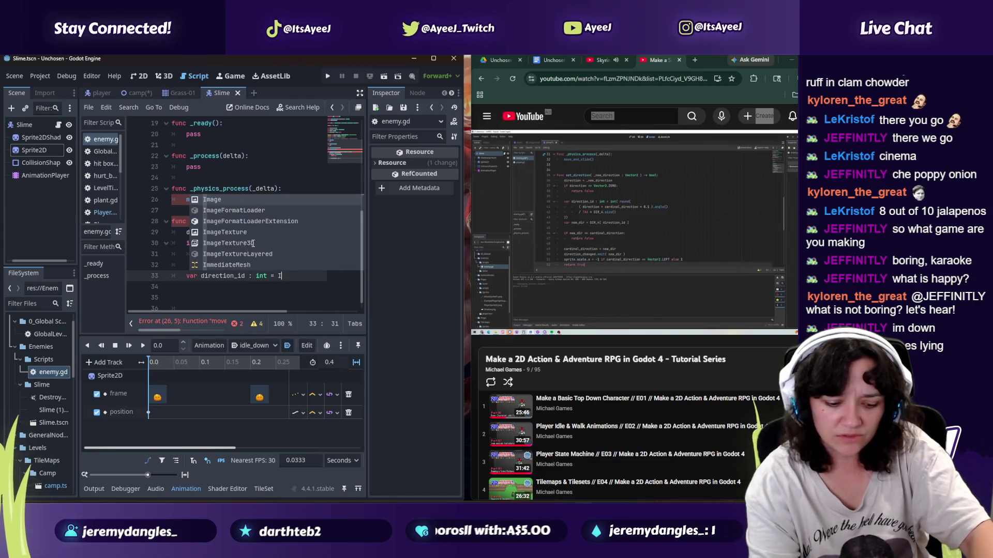
{"action": "type", "text": "( round("}
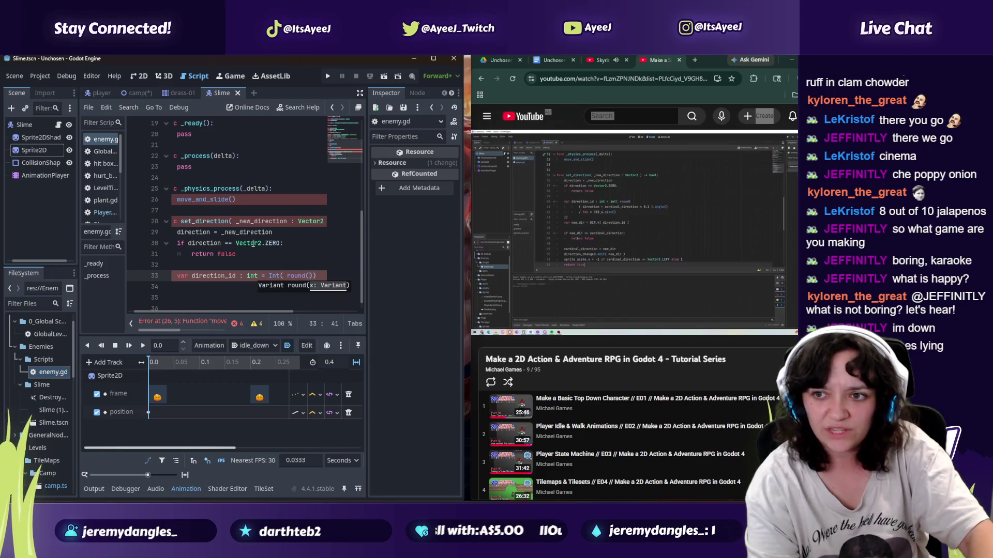
{"action": "key", "text": "Return"}
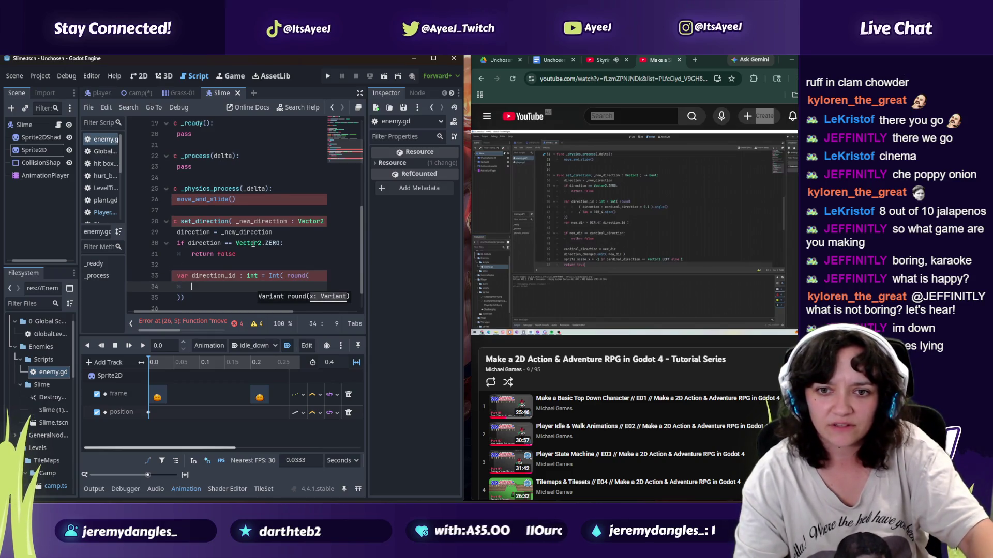
{"action": "key", "text": "Up"}
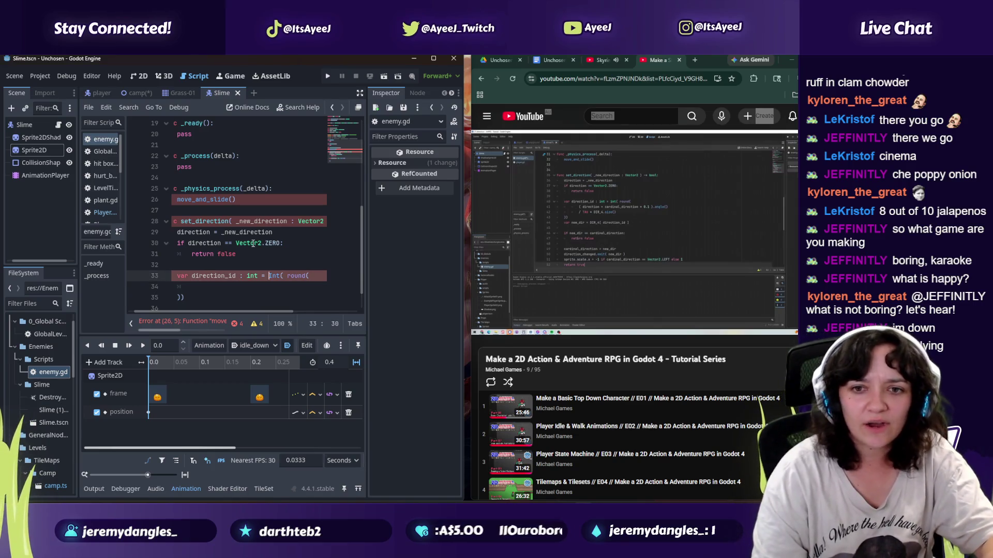
{"action": "key", "text": "Down"}
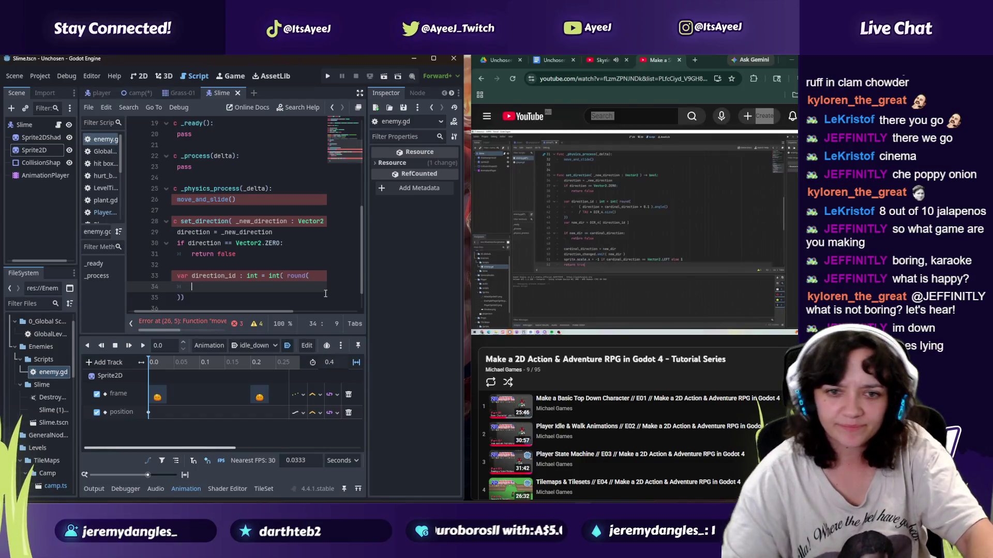
{"action": "scroll", "coordinate": [283, 312], "scroll_direction": "left", "scroll_amount": 1}
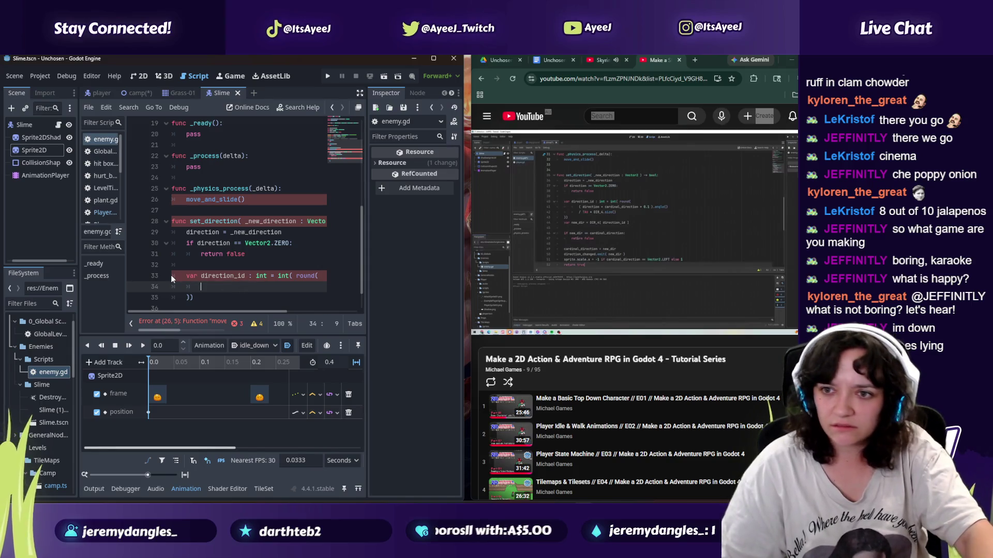
{"action": "left_click", "coordinate": [184, 276]}
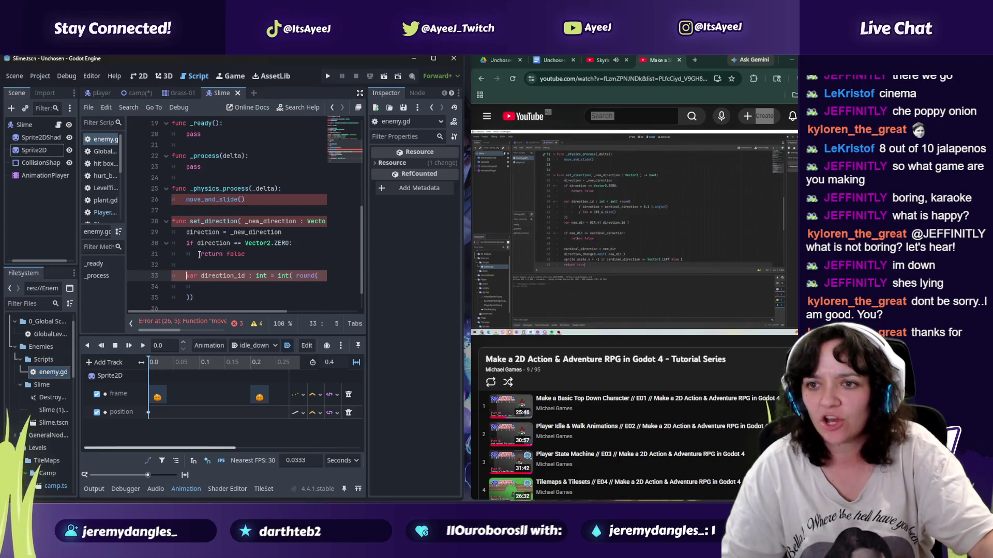
On the indented line inside round(), type (direction + cardinal_direction and begin a multiplier
{"action": "mouse_move", "coordinate": [570, 186]}
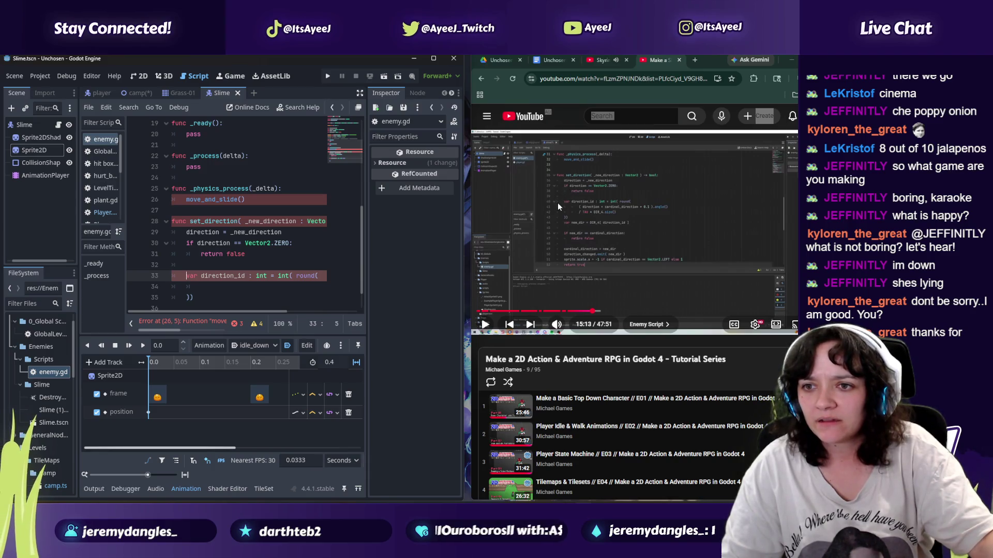
{"action": "left_click", "coordinate": [232, 295]}
{"action": "mouse_move", "coordinate": [562, 211]}
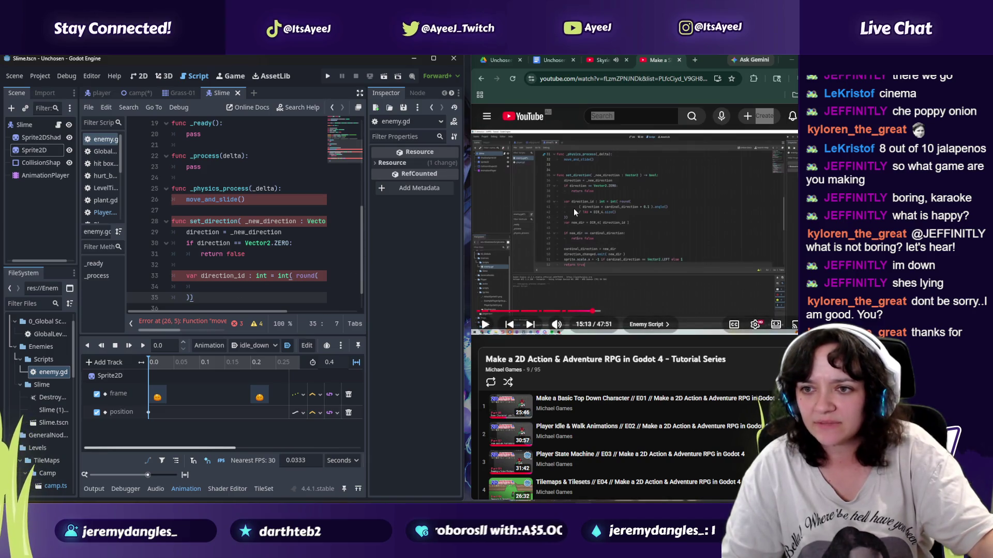
{"action": "left_click", "coordinate": [212, 288]}
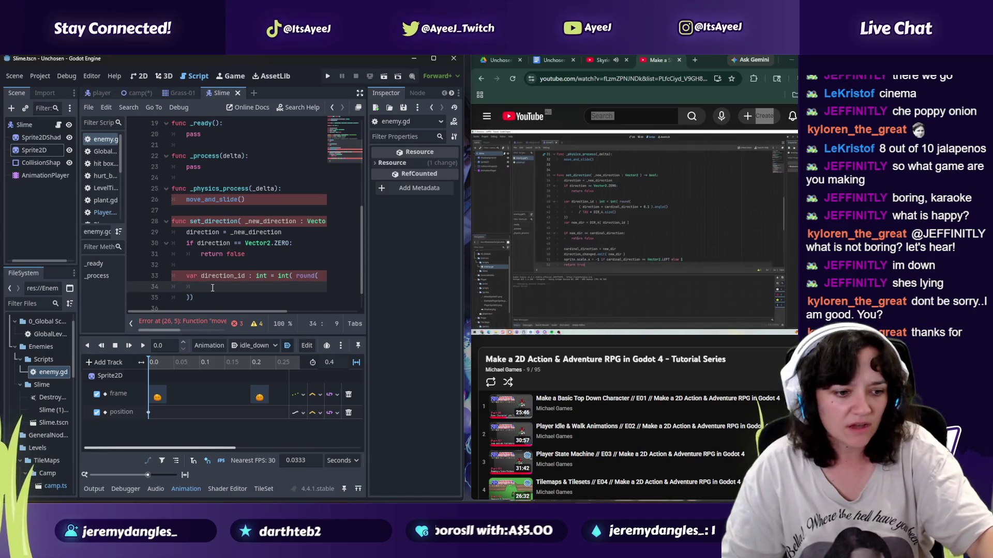
{"action": "key", "text": "Tab"}
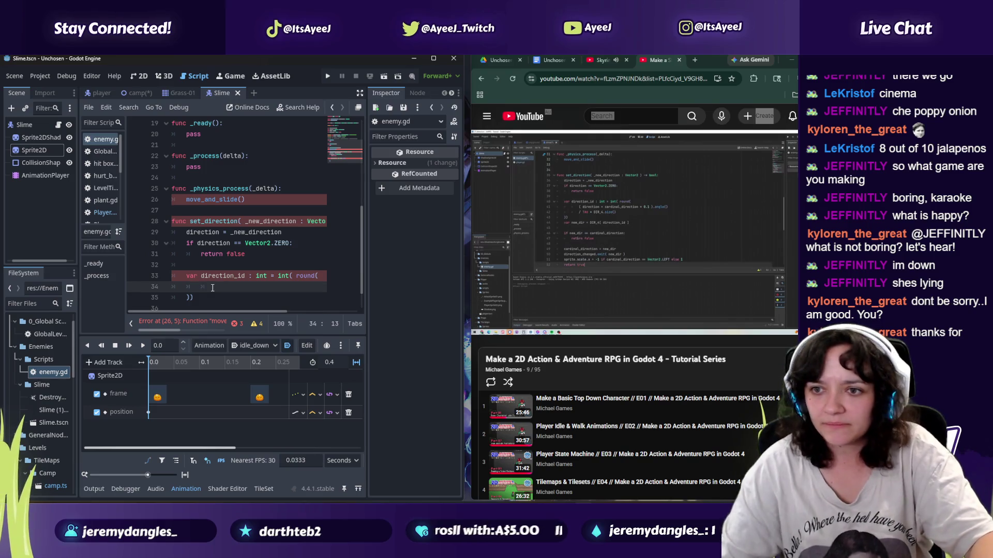
{"action": "type", "text": "(directio"}
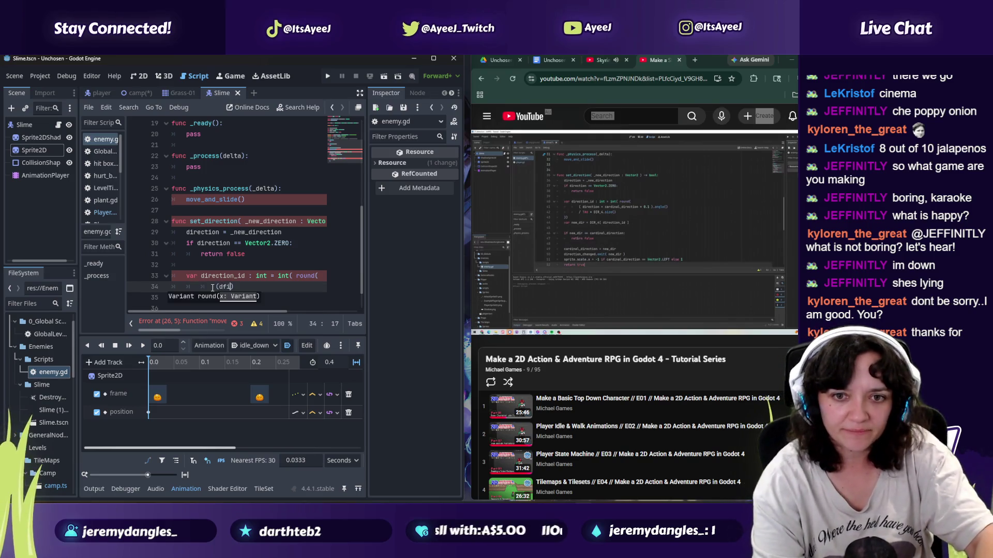
{"action": "type", "text": "n"}
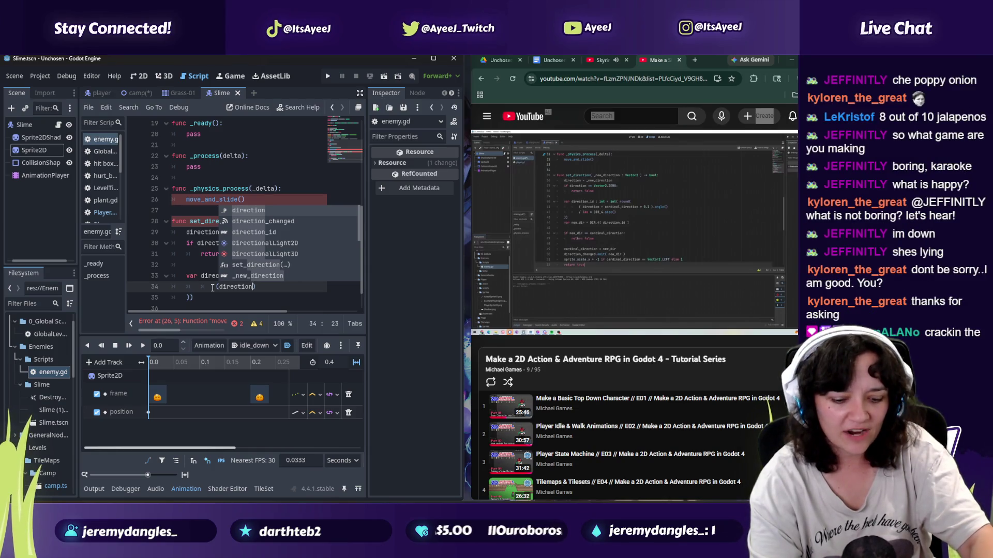
{"action": "type", "text": "+ "}
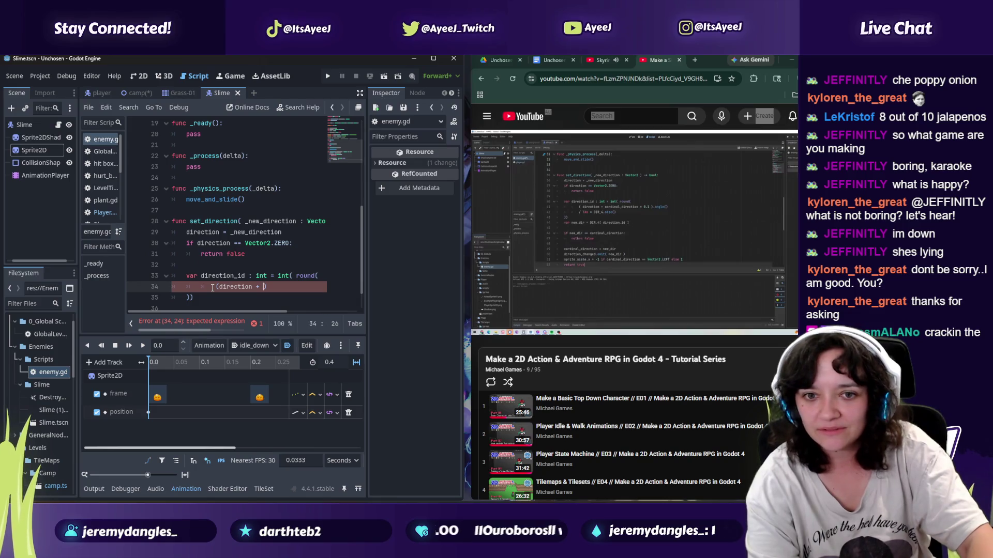
{"action": "type", "text": "cardinal"}
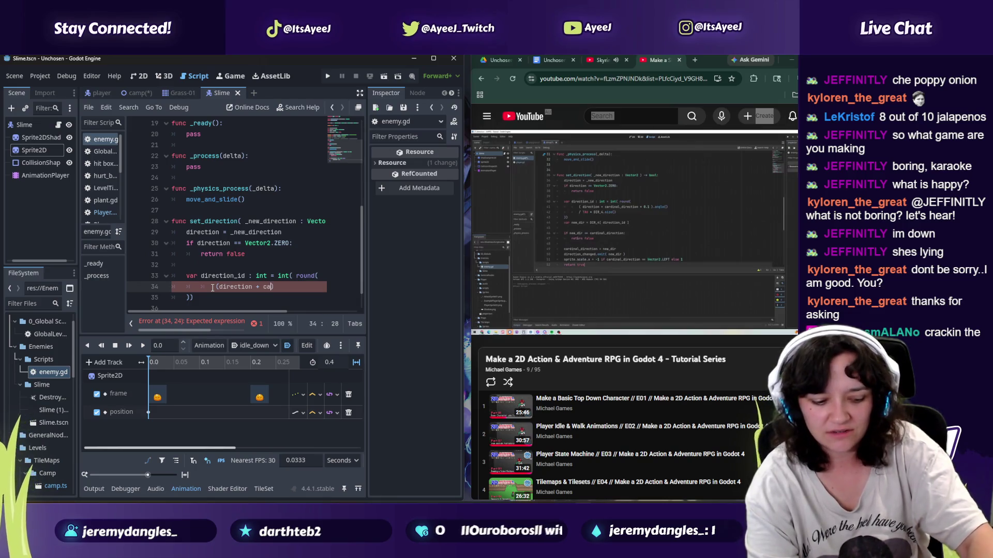
{"action": "key", "text": "Return"}
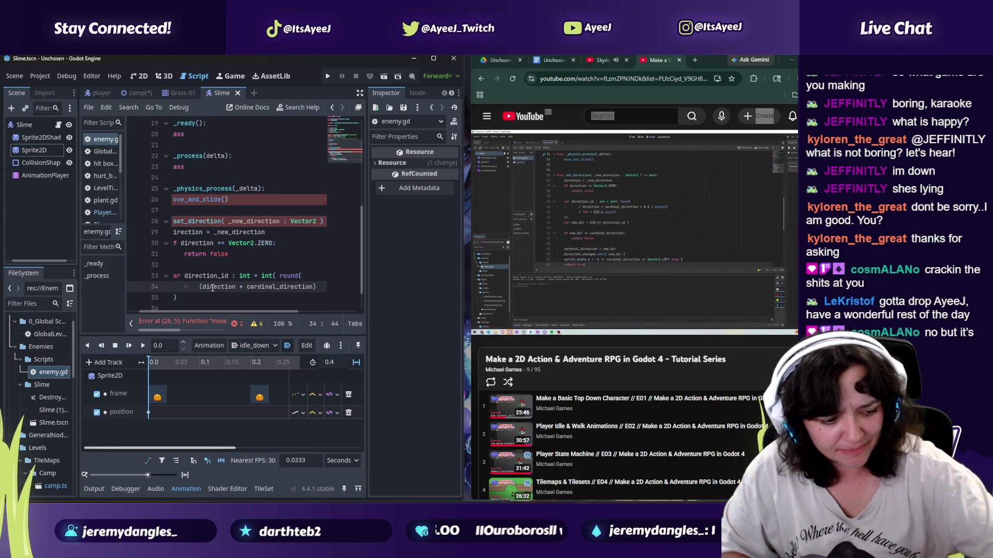
{"action": "mouse_move", "coordinate": [212, 288]}
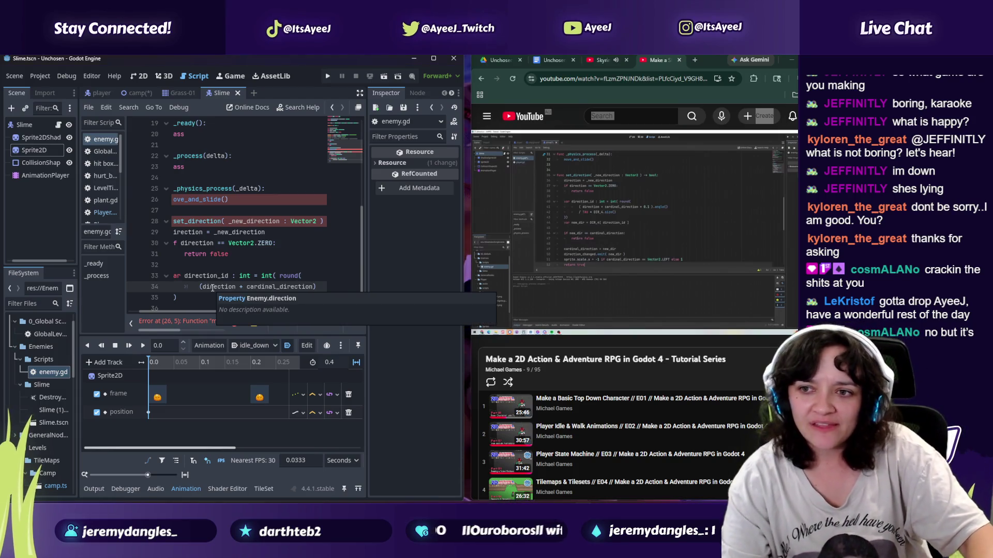
{"action": "scroll", "coordinate": [212, 288], "scroll_direction": "right", "scroll_amount": 1}
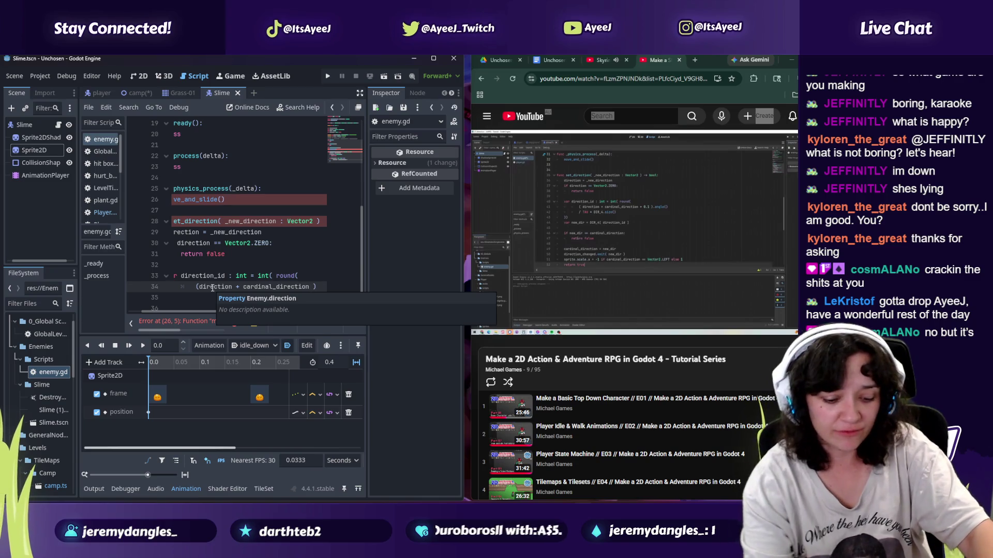
{"action": "type", "text": "* "}
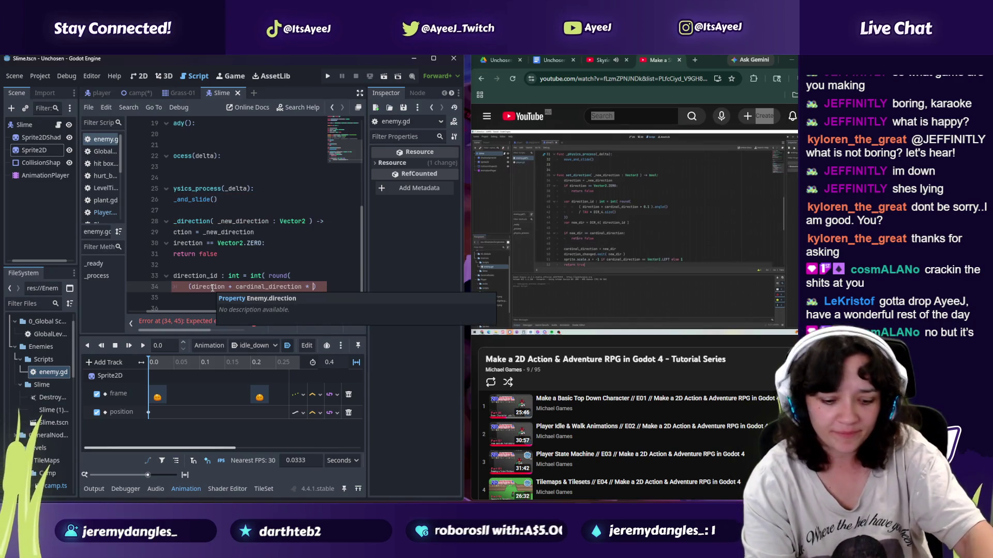
{"action": "type", "text": "0/."}
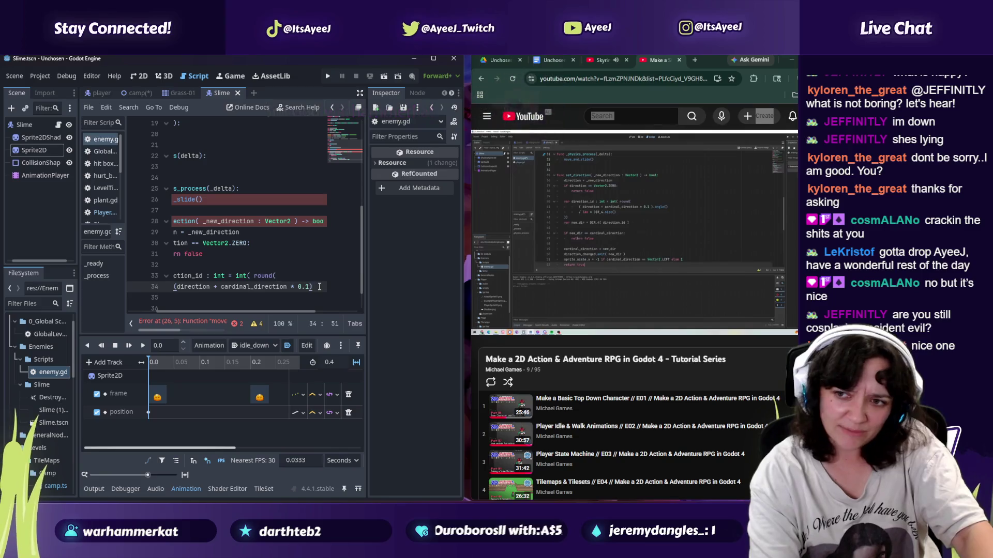
Append .angle() to the (direction + cardinal_direction * 0.1) expression
{"action": "type", "text": ".angle"}
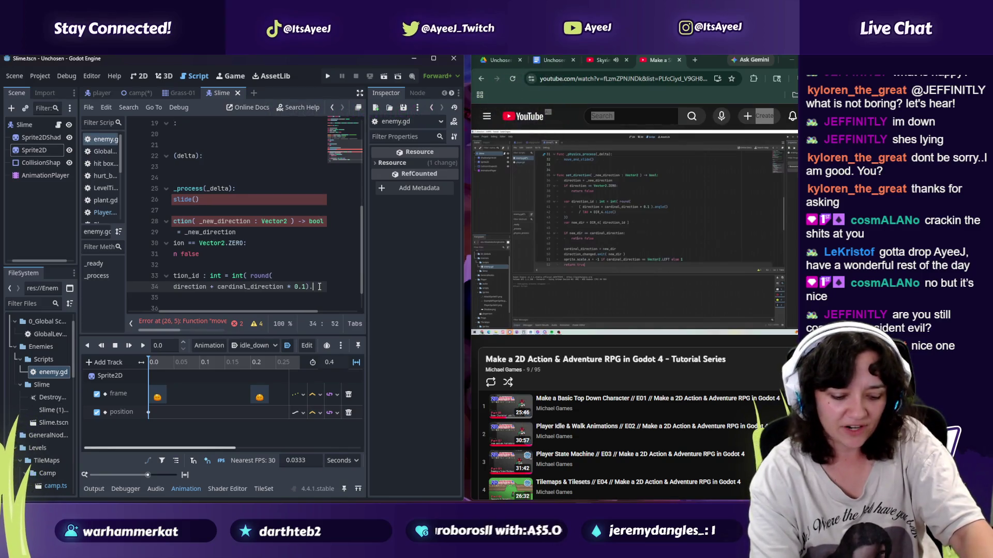
{"action": "type", "text": "()"}
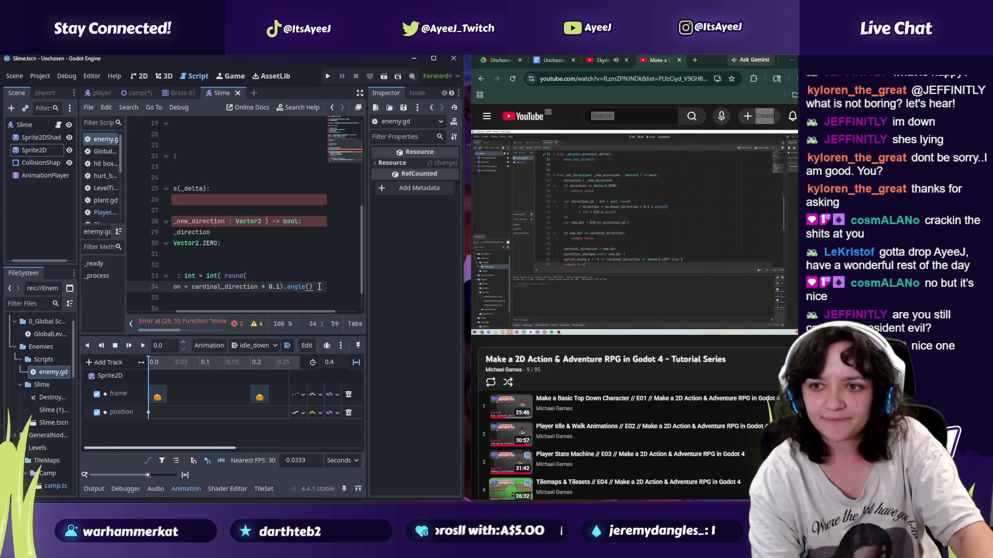
Continue direction_id on a new line with / TAU * DIR_4.size(), using autocomplete
{"action": "key", "text": "Return"}
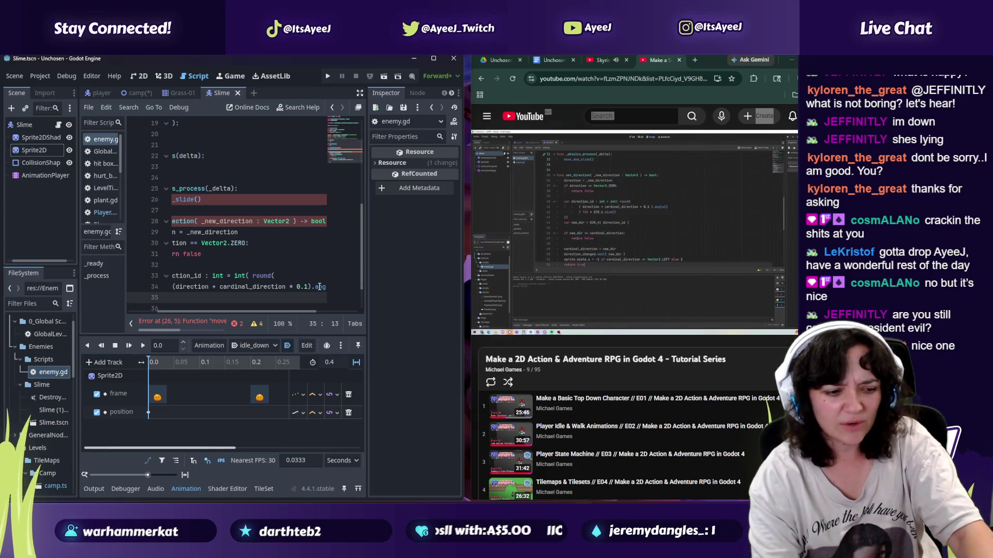
{"action": "type", "text": "/ TAU"}
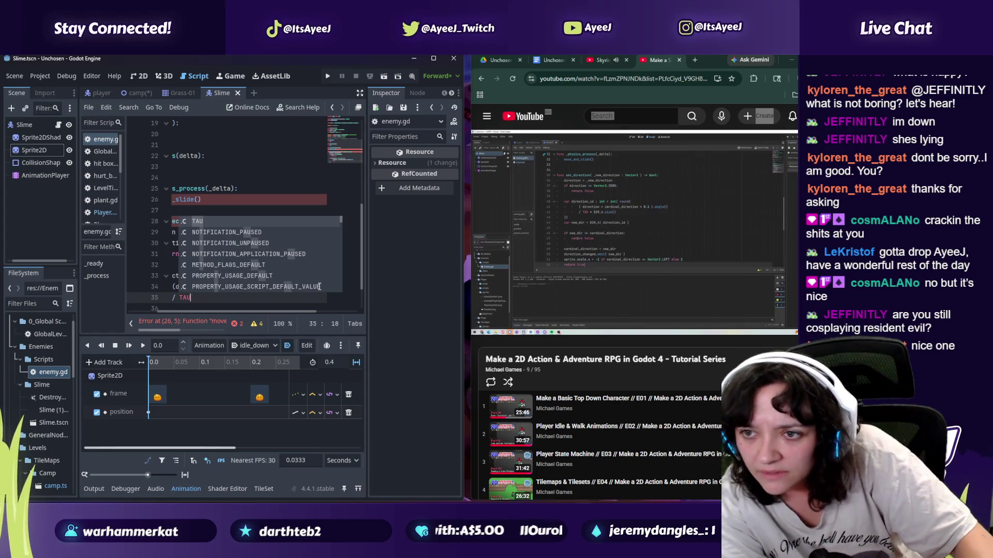
{"action": "type", "text": " * DIR"}
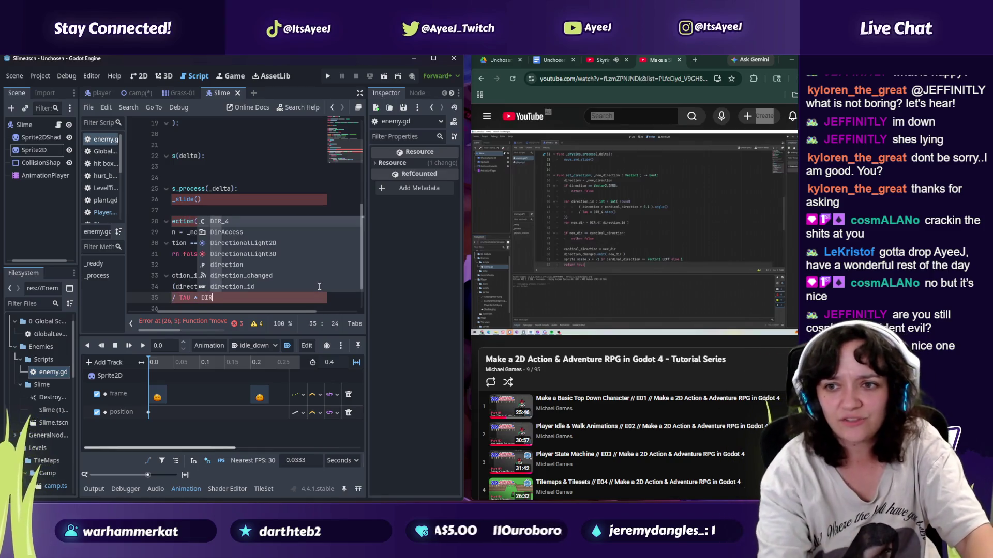
{"action": "key", "text": "Return"}
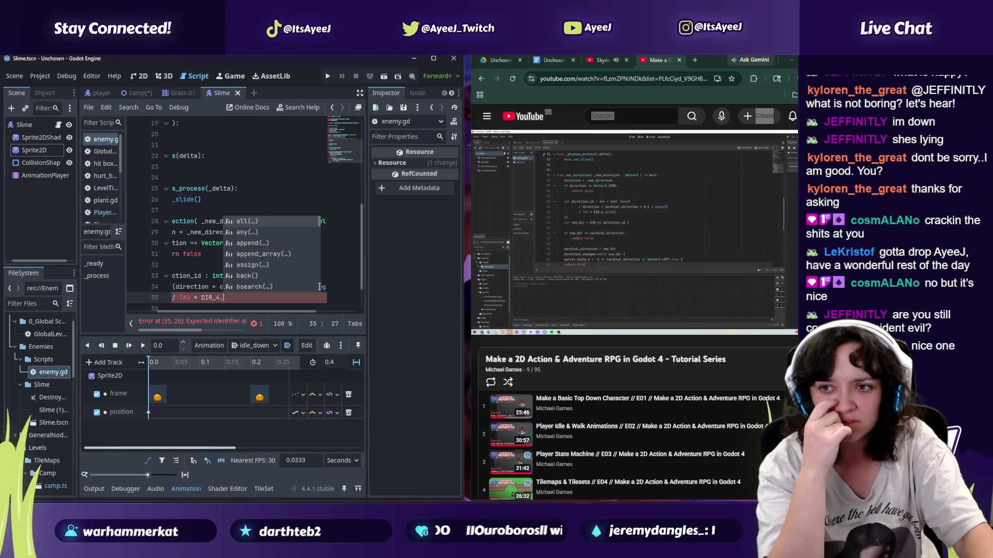
{"action": "key", "text": "BackSpace"}
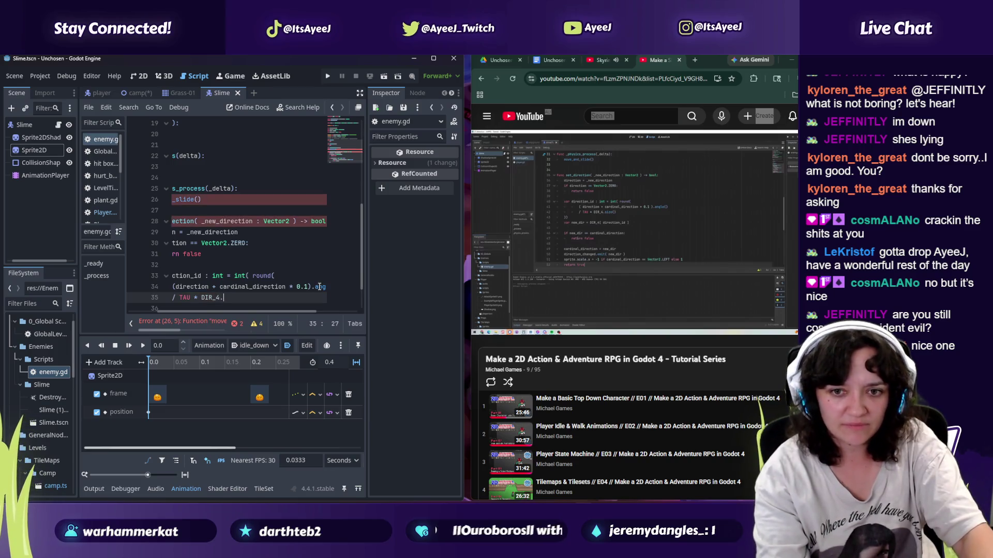
{"action": "type", "text": ".size"}
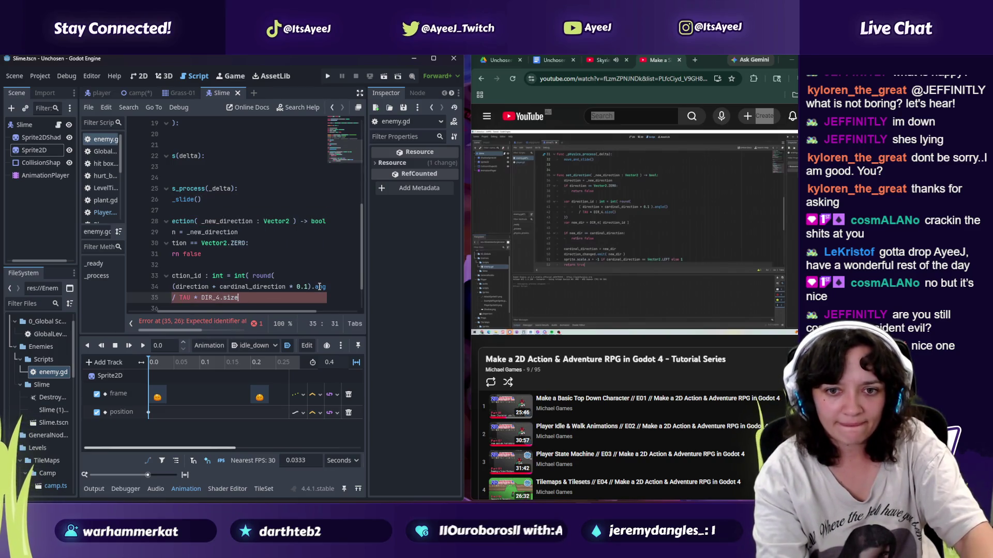
{"action": "key", "text": "Return"}
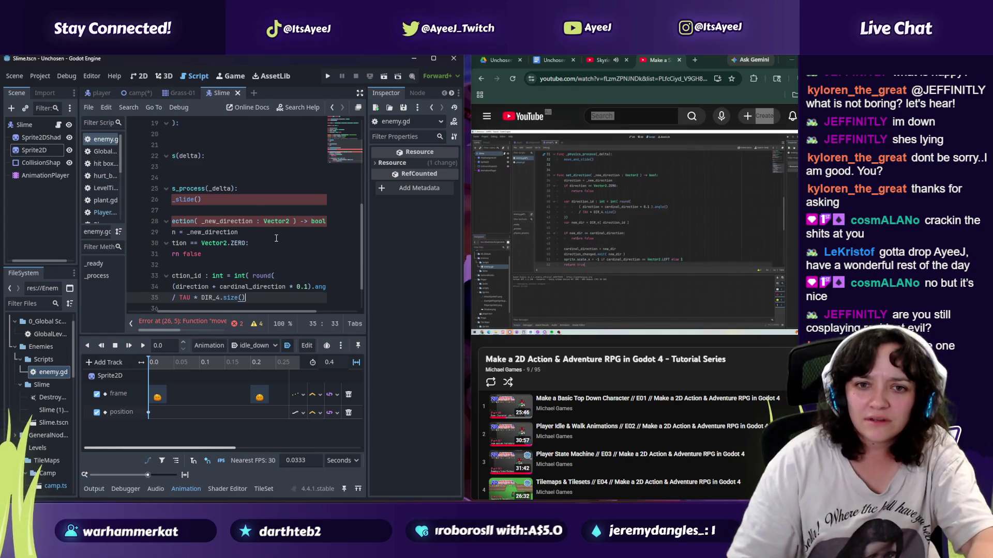
{"action": "left_click_drag", "start_coordinate": [238, 312], "coordinate": [184, 309]}
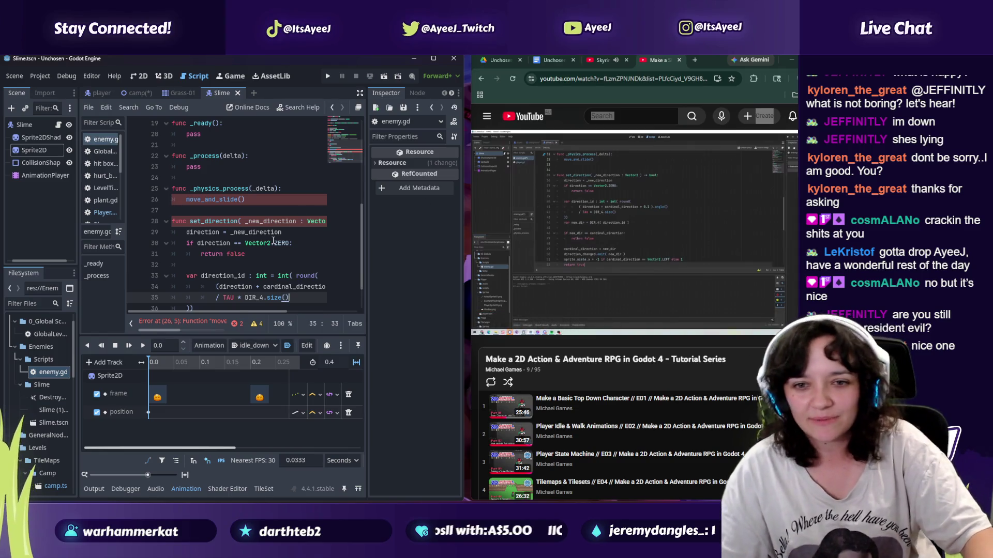
{"action": "scroll", "coordinate": [273, 241], "scroll_direction": "down", "scroll_amount": 2}
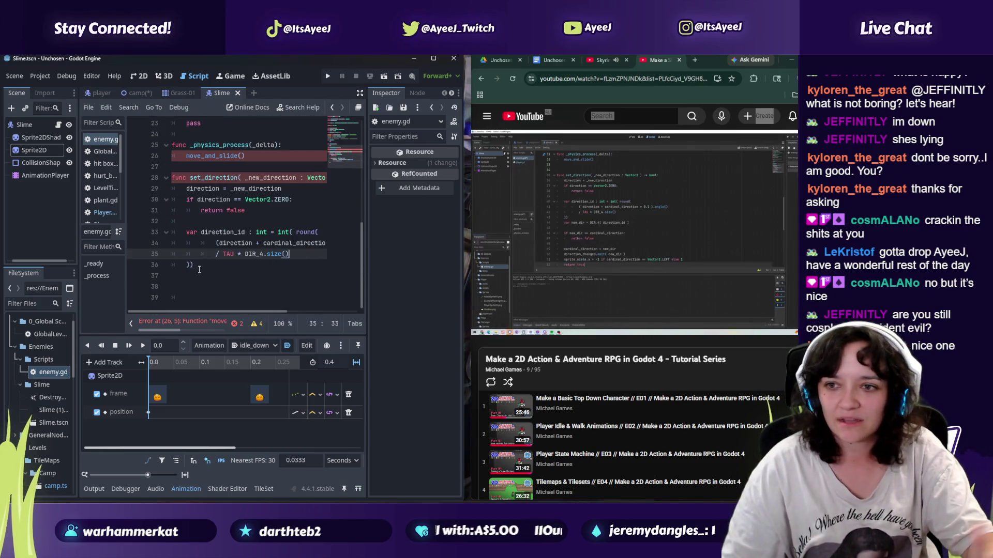
{"action": "left_click", "coordinate": [199, 269]}
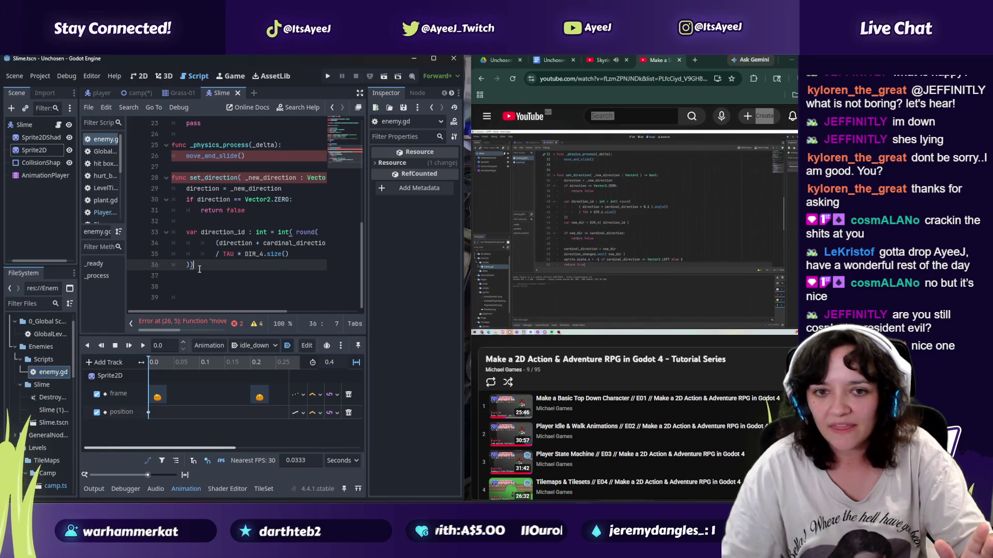
Type 'if new_dir', then above it write 'var new_dir = DIR_4[ direction_id]', deleting stray joke text
{"action": "key", "text": "Return"}
{"action": "key", "text": "Return"}
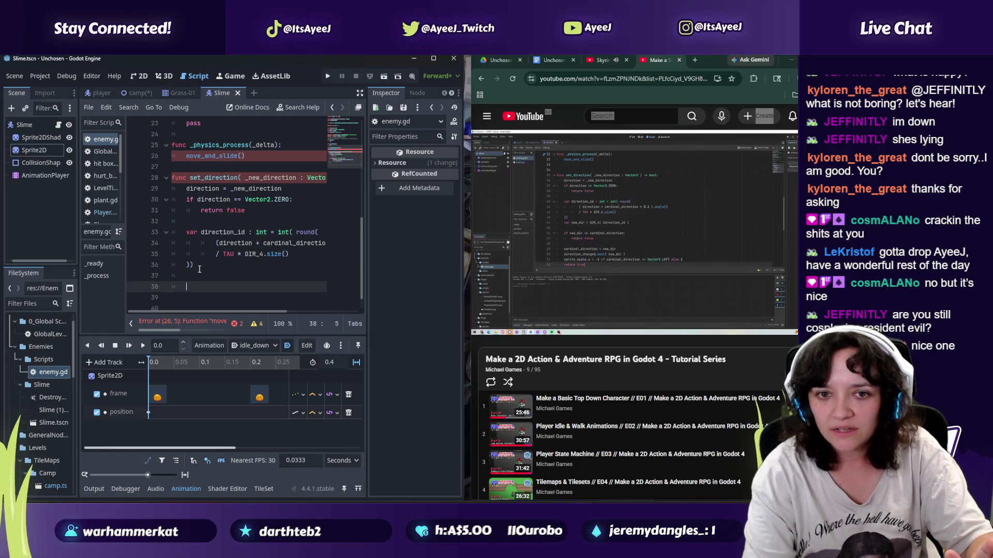
{"action": "type", "text": "if new_di"}
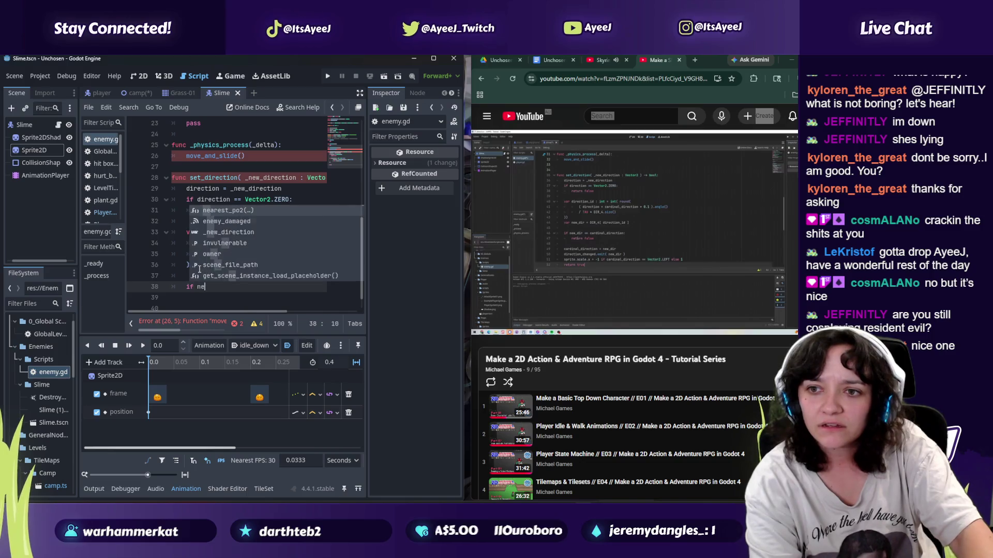
{"action": "type", "text": "r"}
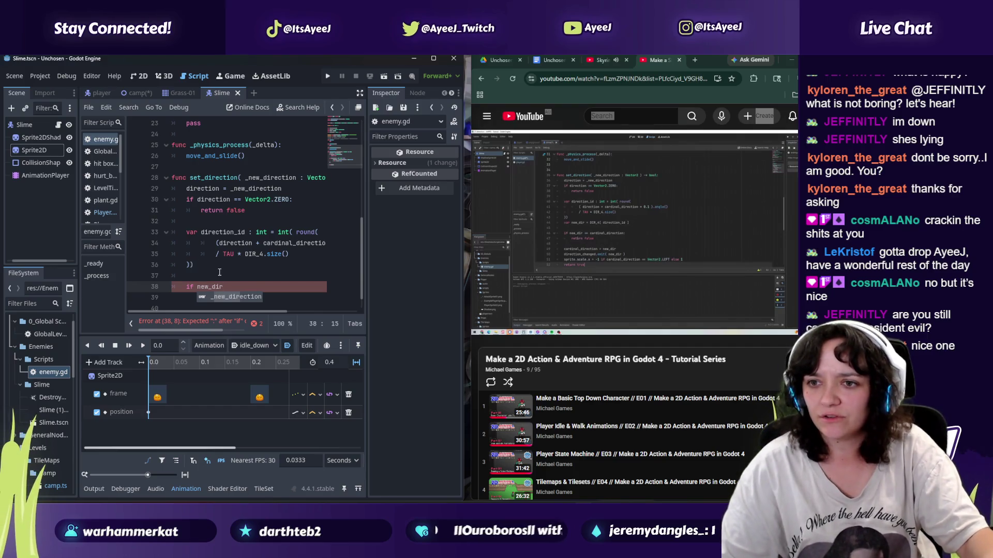
{"action": "left_click", "coordinate": [200, 275]}
{"action": "type", "text": "var new_dir "}
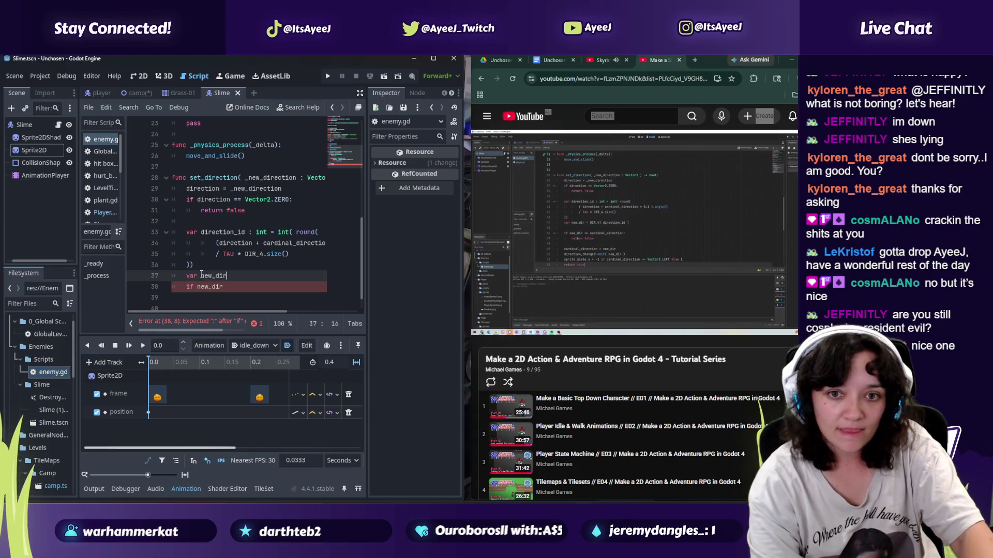
{"action": "type", "text": "= D"}
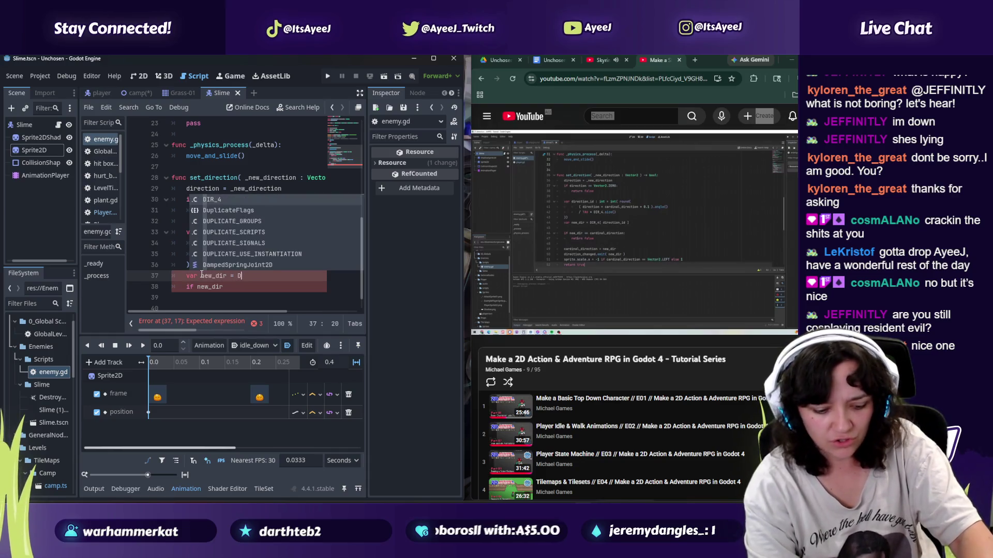
{"action": "type", "text": "IR_$"}
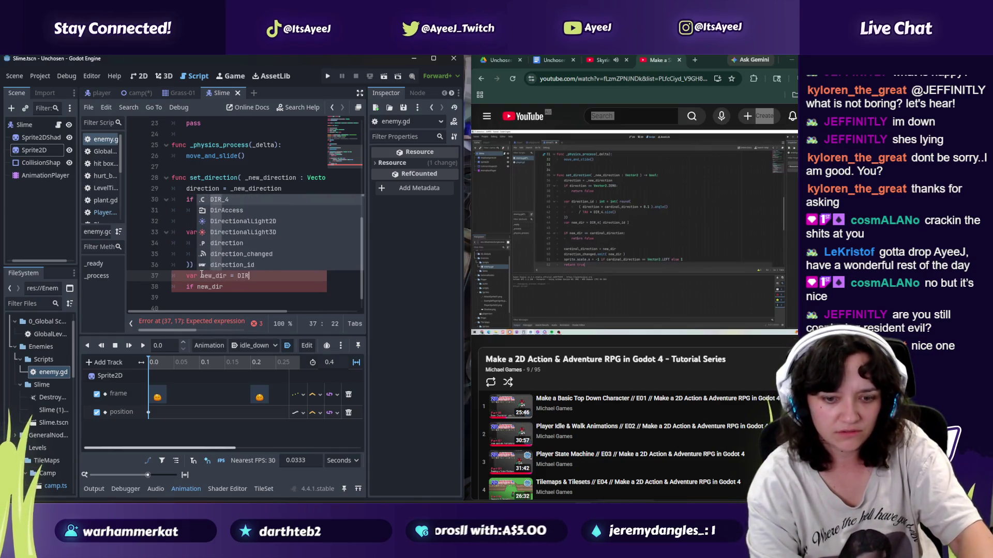
{"action": "key", "text": "BackSpace"}
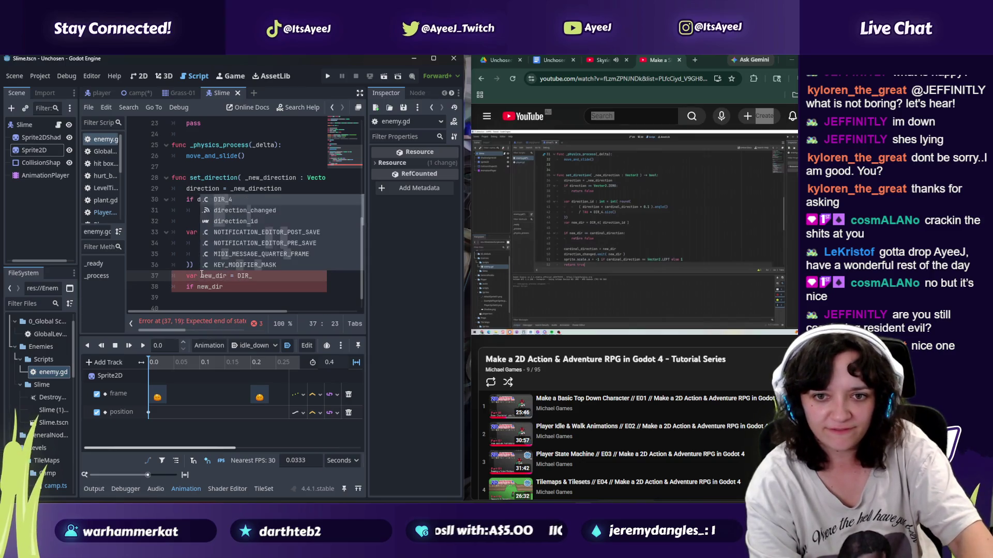
{"action": "type", "text": "4["}
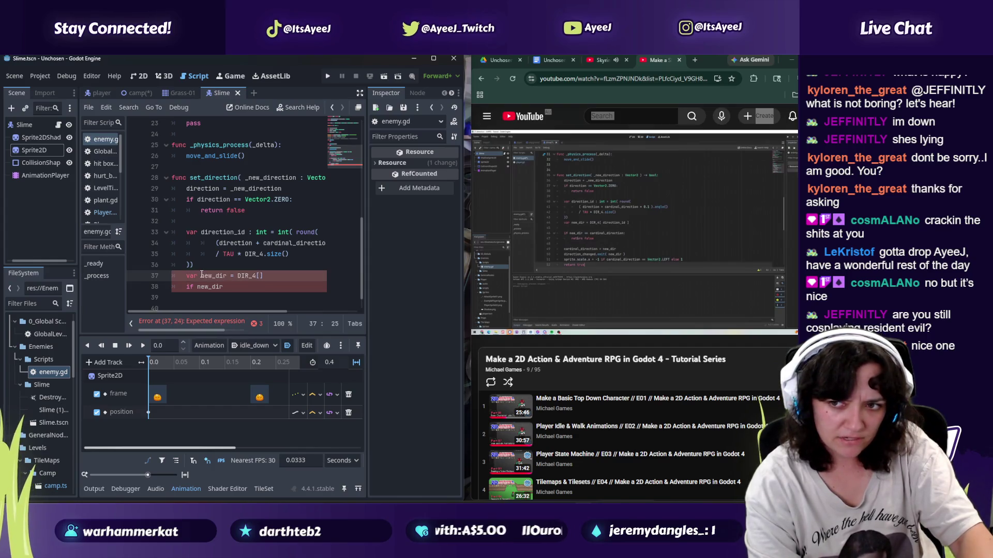
{"action": "type", "text": " direction"}
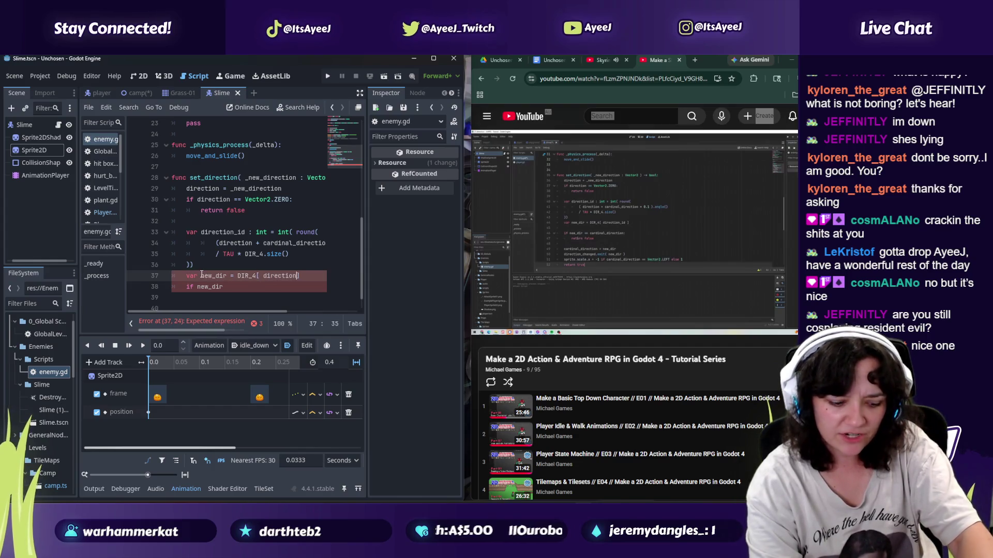
{"action": "type", "text": "_id "}
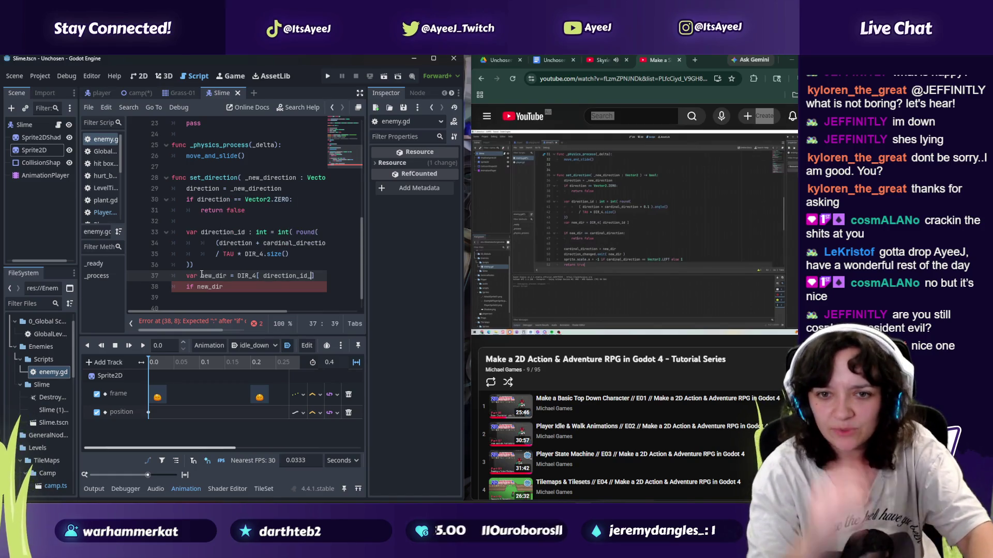
{"action": "type", "text": "GG! www.twitch.tv/ayeej :)"}
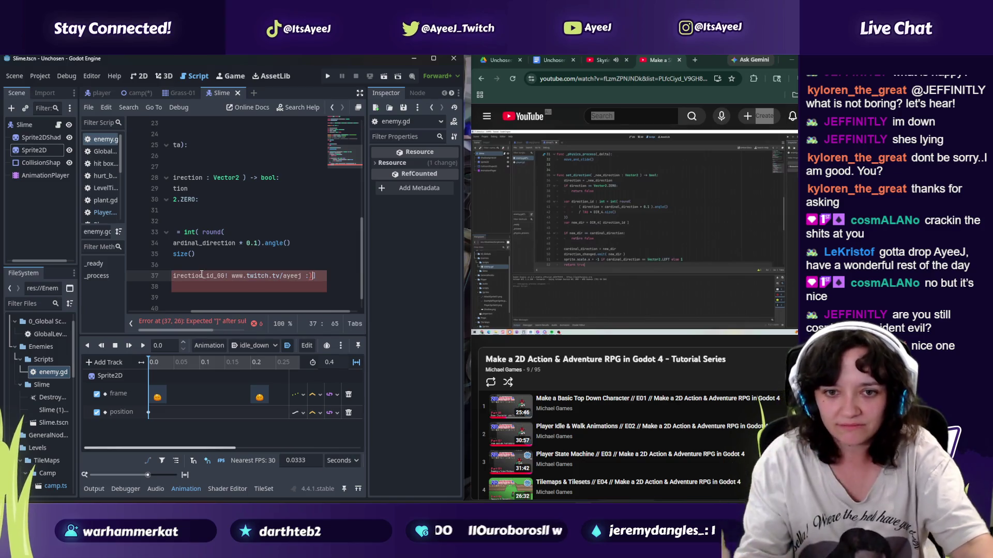
{"action": "key", "text": "BackSpace"}
{"action": "key", "text": "BackSpace"}
{"action": "key", "text": "BackSpace"}
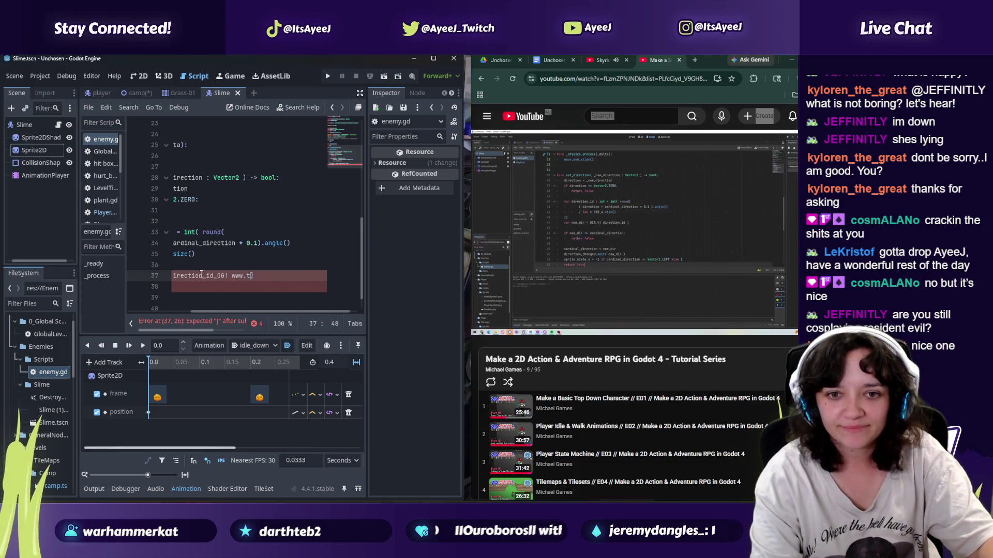
{"action": "key", "text": "BackSpace"}
{"action": "key", "text": "BackSpace"}
{"action": "key", "text": "BackSpace"}
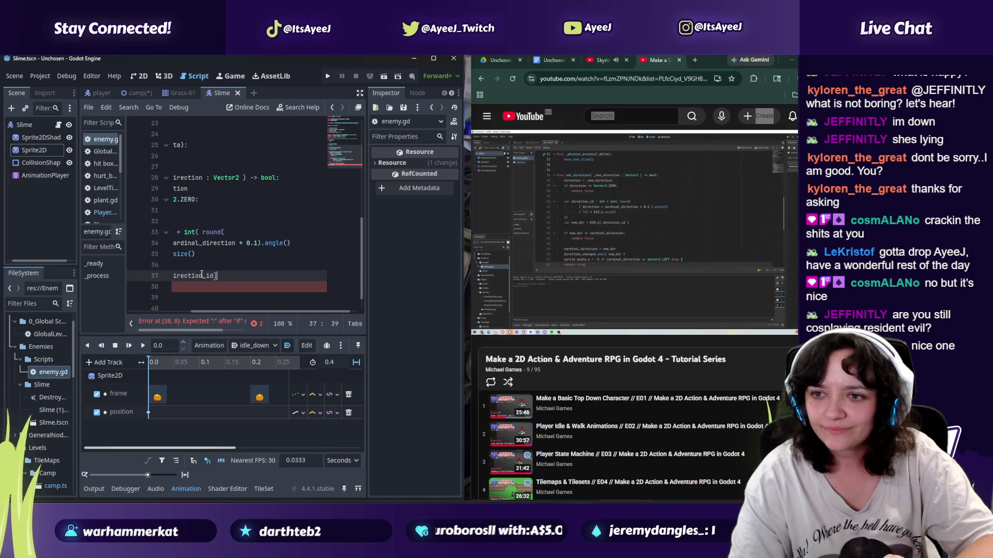
Insert a blank line between the new_dir assignment and the if new_dir check
{"action": "key", "text": "Down"}
{"action": "key", "text": "Home"}
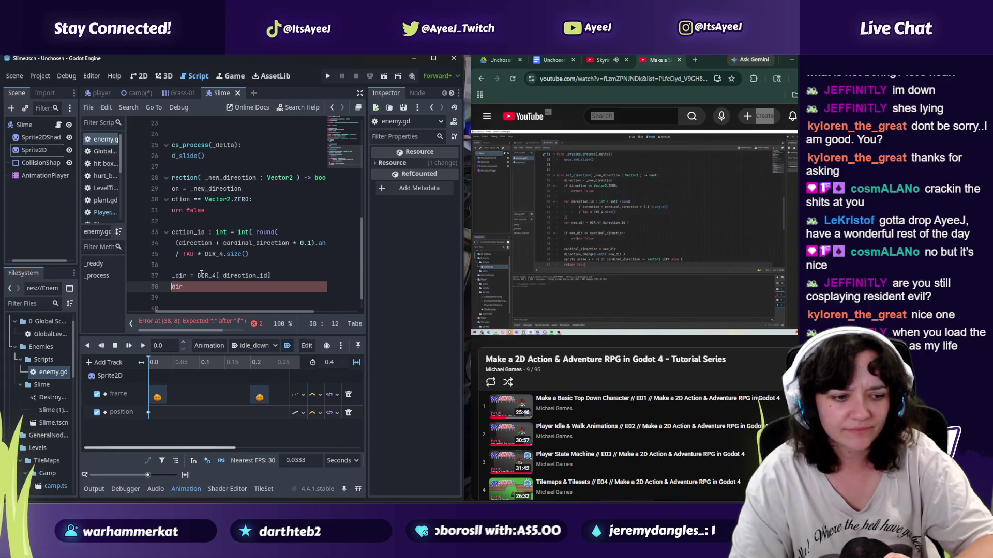
{"action": "key", "text": "Up"}
{"action": "key", "text": "End"}
{"action": "key", "text": "Left"}
{"action": "key", "text": "Left"}
{"action": "key", "text": "Left"}
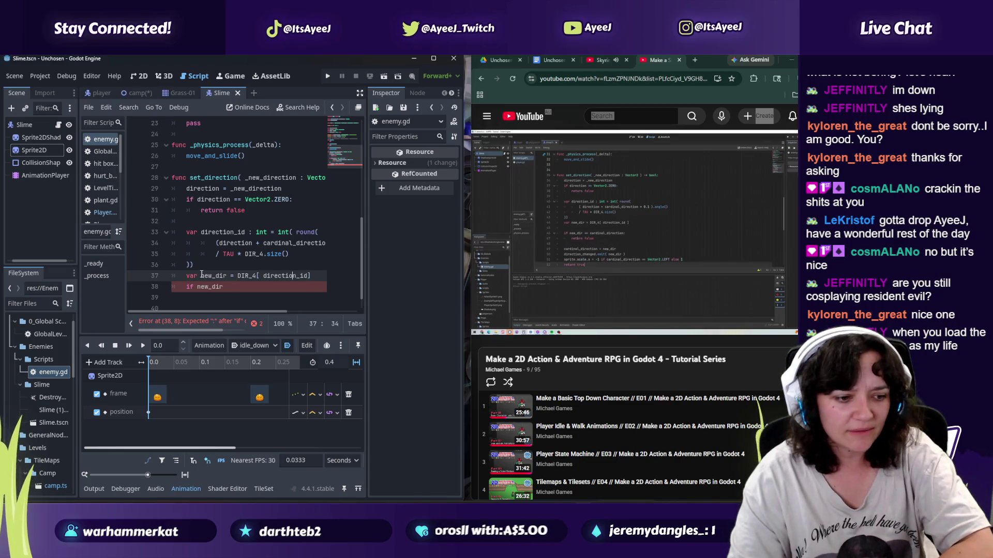
{"action": "key", "text": "Down"}
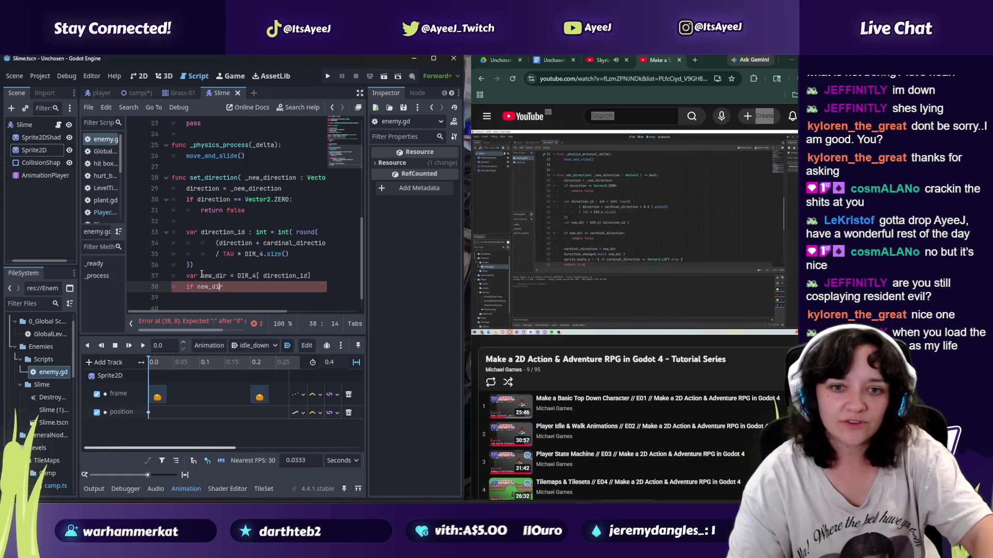
{"action": "key", "text": "Left"}
{"action": "key", "text": "Left"}
{"action": "key", "text": "Left"}
{"action": "key", "text": "Return"}
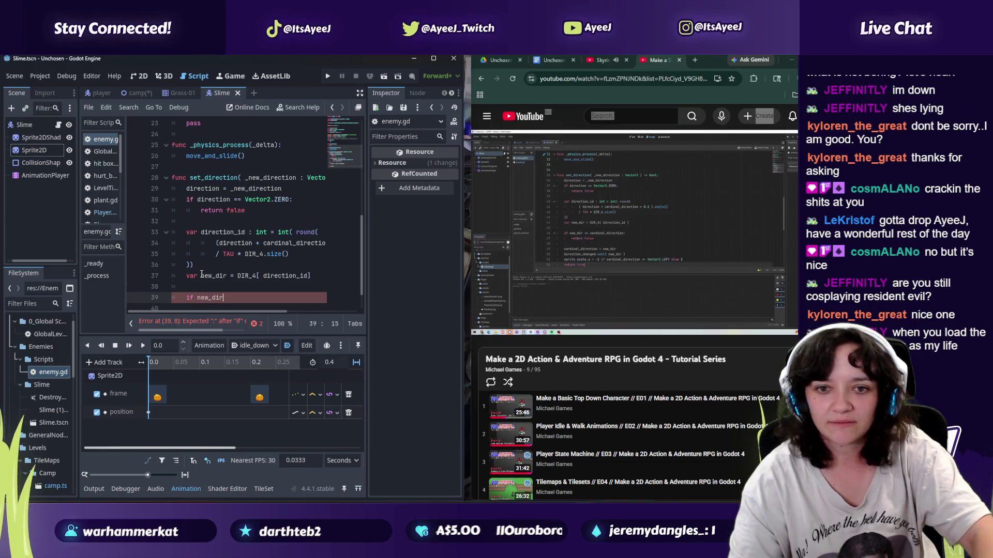
Add 'if new_dir == cardinal_direction:' on line 39 with 'return false' beneath it, then dedent
{"action": "type", "text": "="}
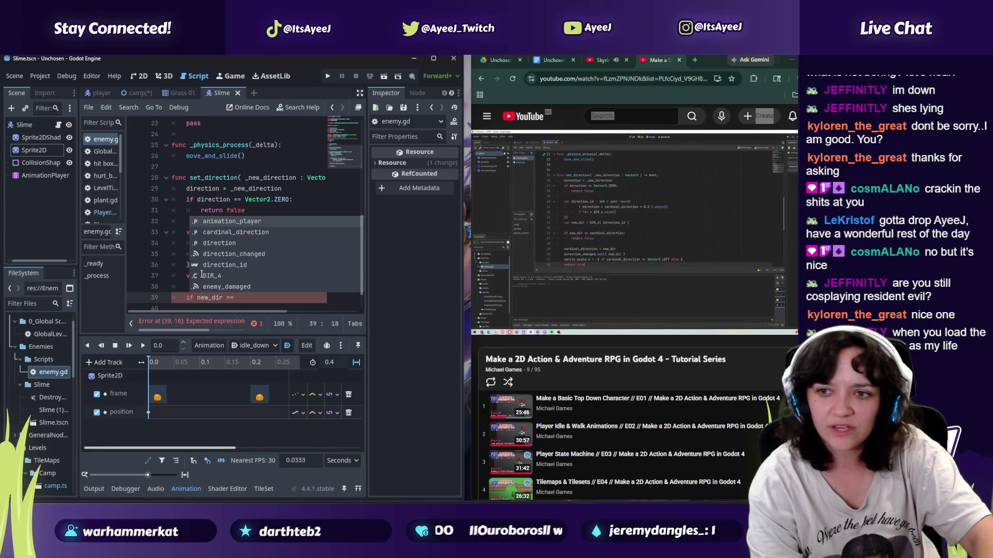
{"action": "type", "text": "= car"}
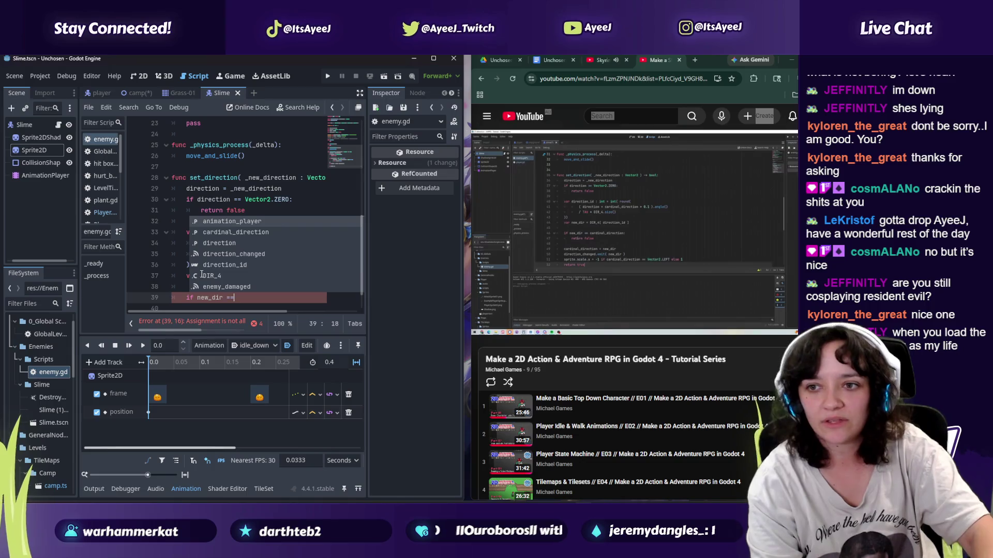
{"action": "key", "text": "Return"}
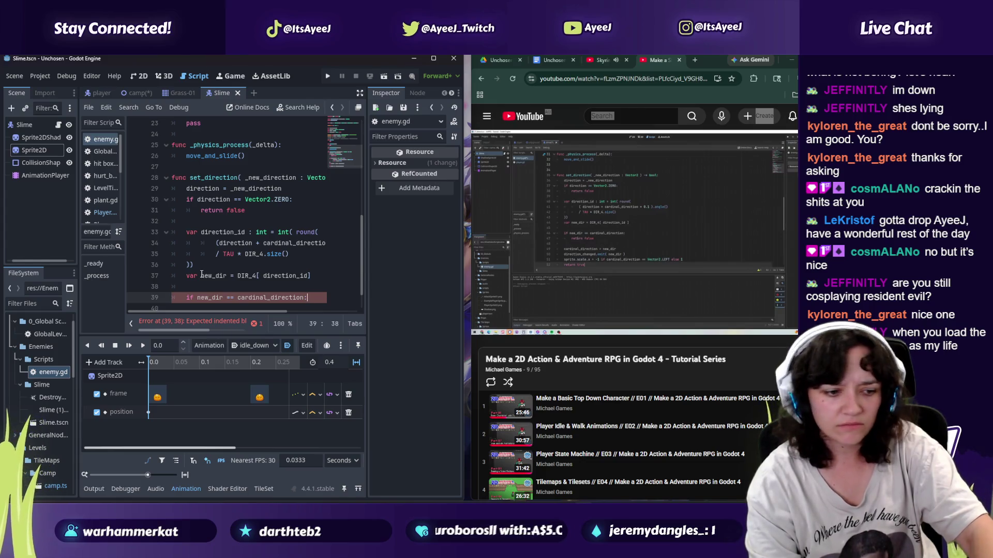
{"action": "key", "text": "Return"}
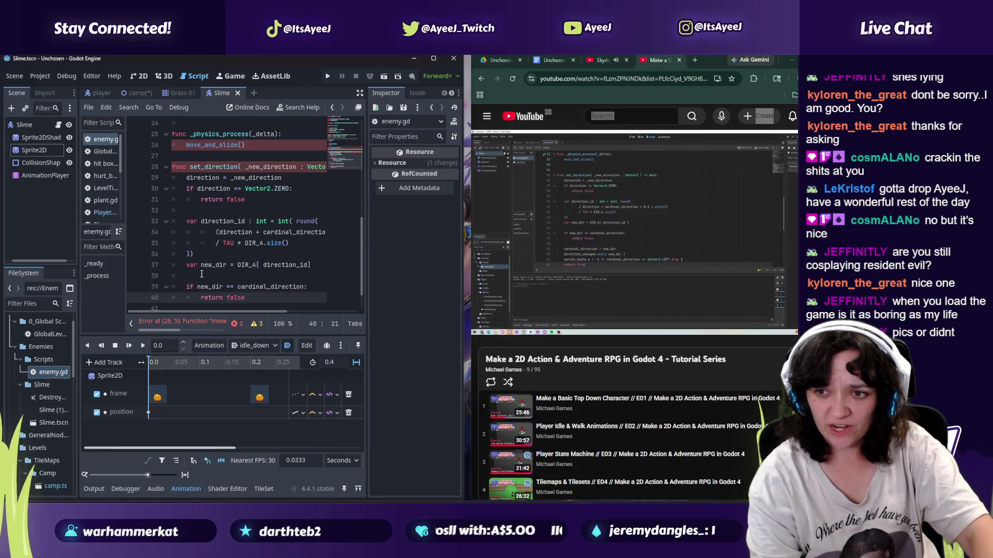
{"action": "key", "text": "Return"}
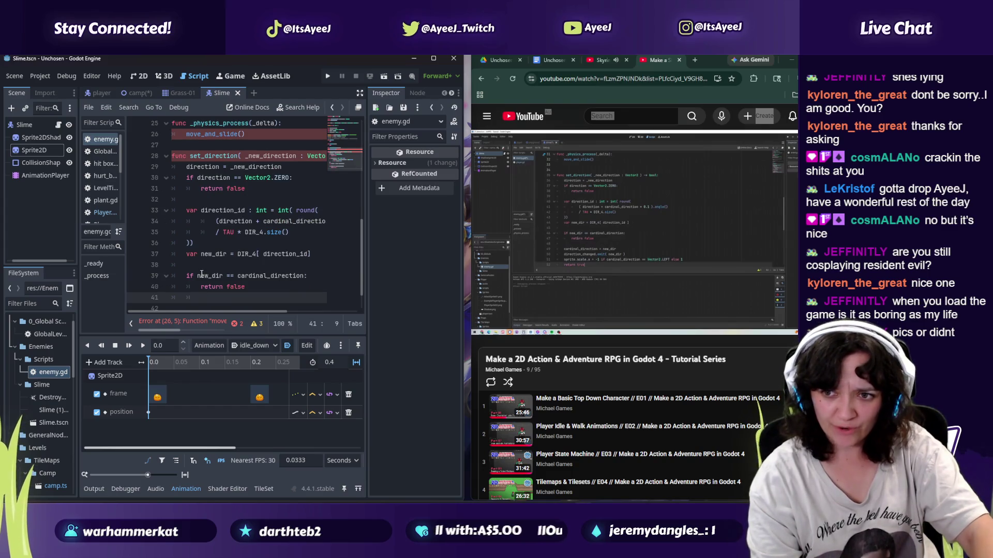
{"action": "key", "text": "Return"}
{"action": "key", "text": "BackSpace"}
Set cardinal_direction to new_dir and emit direction_changed with new_dir
{"action": "type", "text": "ca"}
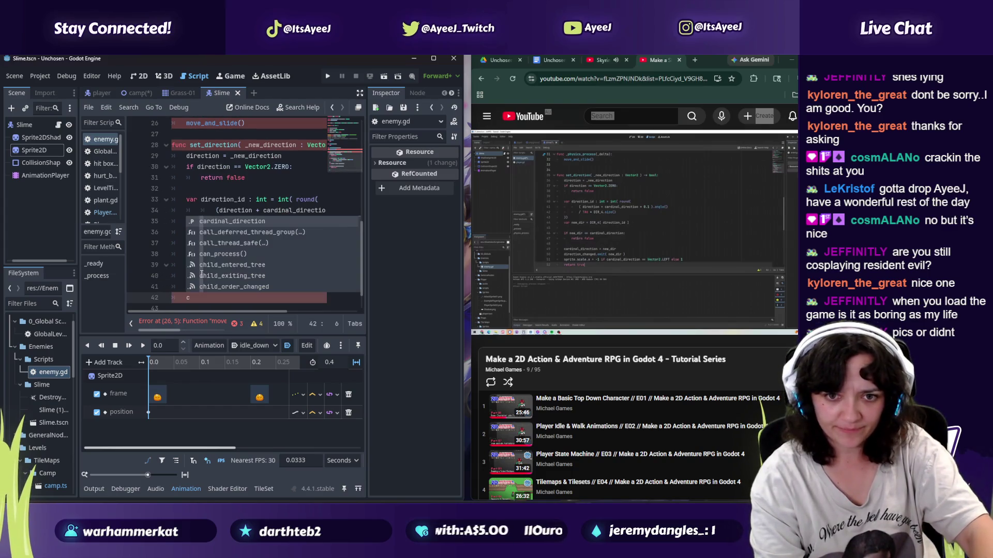
{"action": "key", "text": "Return"}
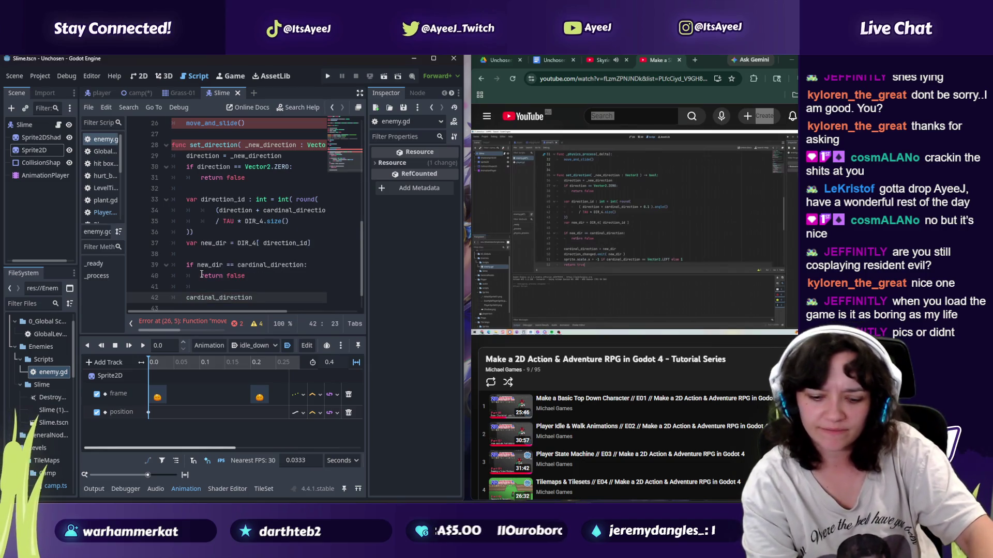
{"action": "type", "text": "new"}
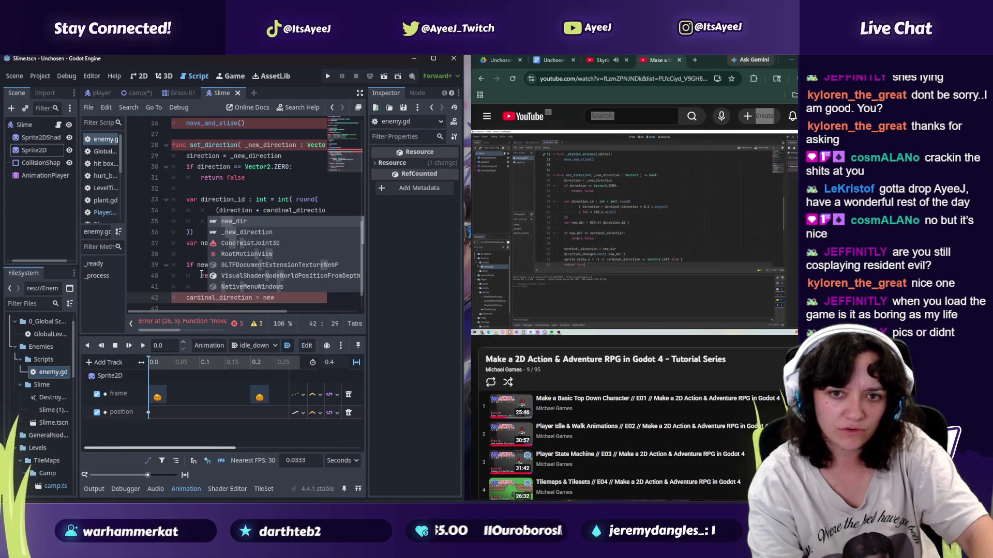
{"action": "key", "text": "Return"}
{"action": "key", "text": "Return"}
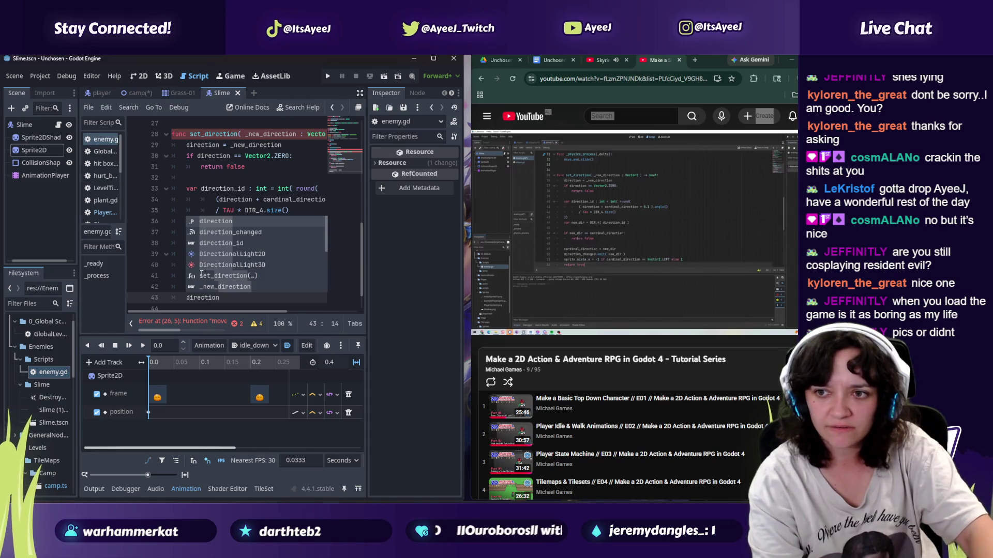
{"action": "type", "text": "_changed"}
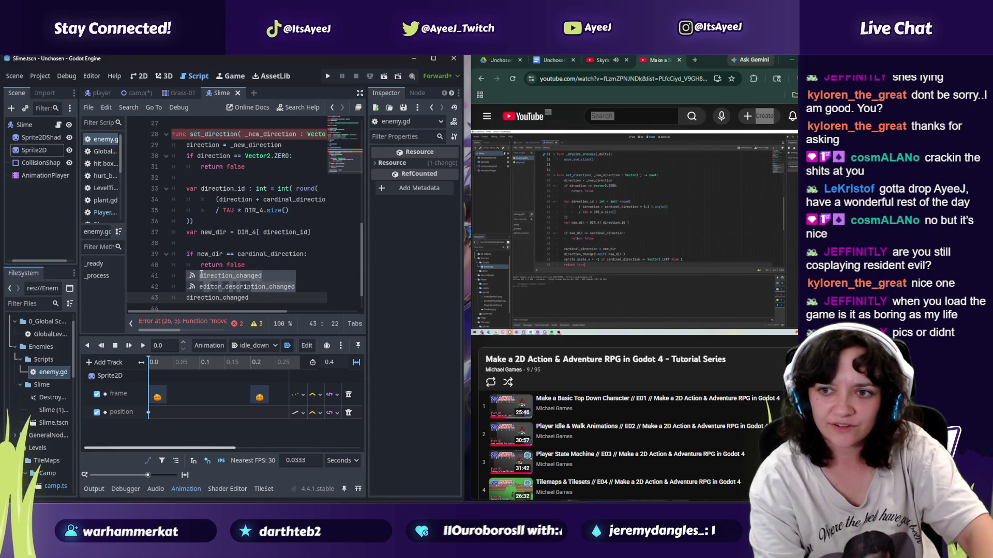
{"action": "type", "text": ".emit"}
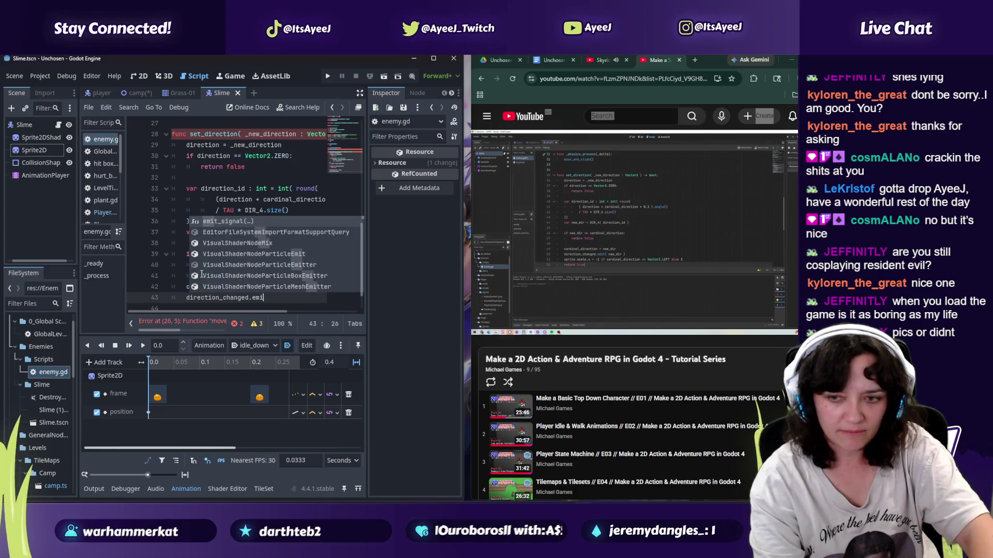
{"action": "type", "text": "( new"}
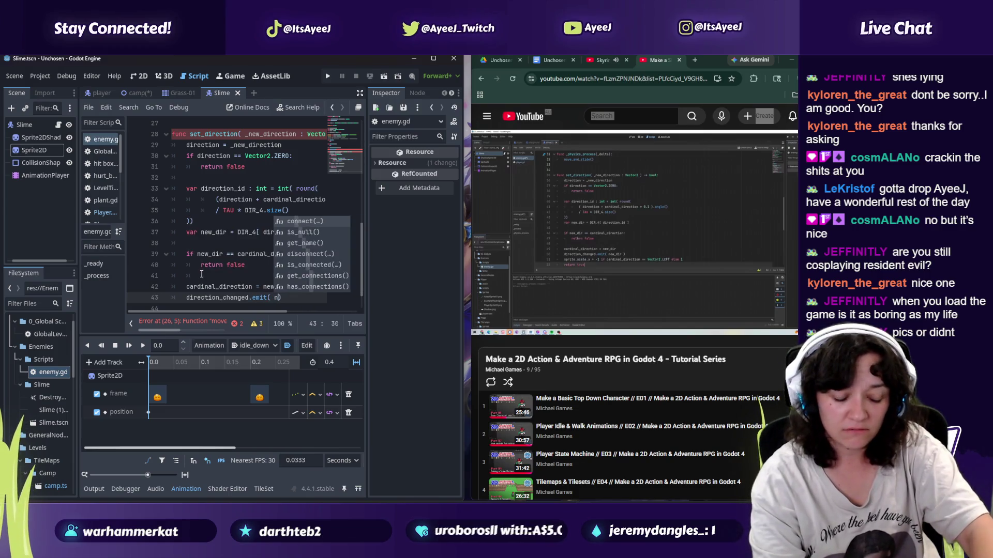
{"action": "key", "text": "Return"}
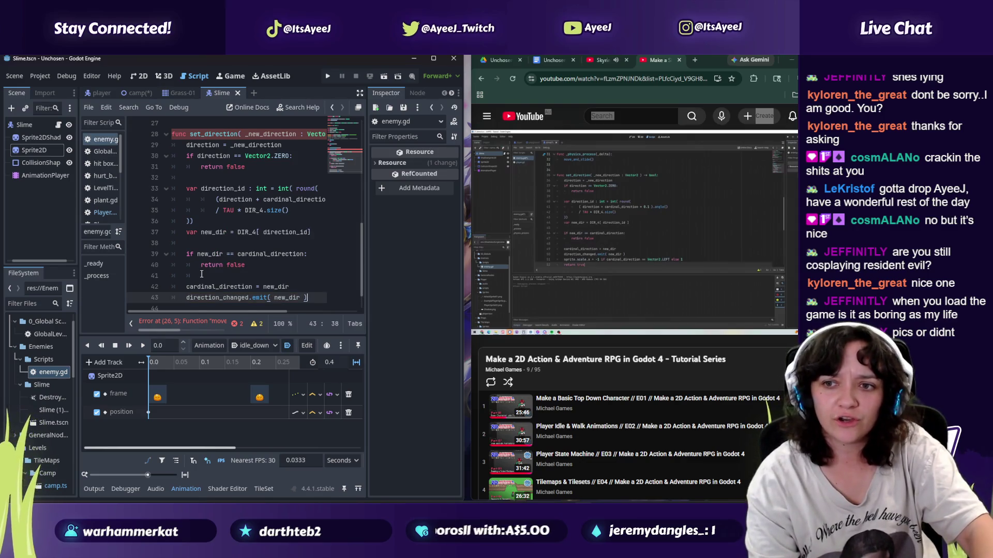
{"action": "key", "text": "Return"}
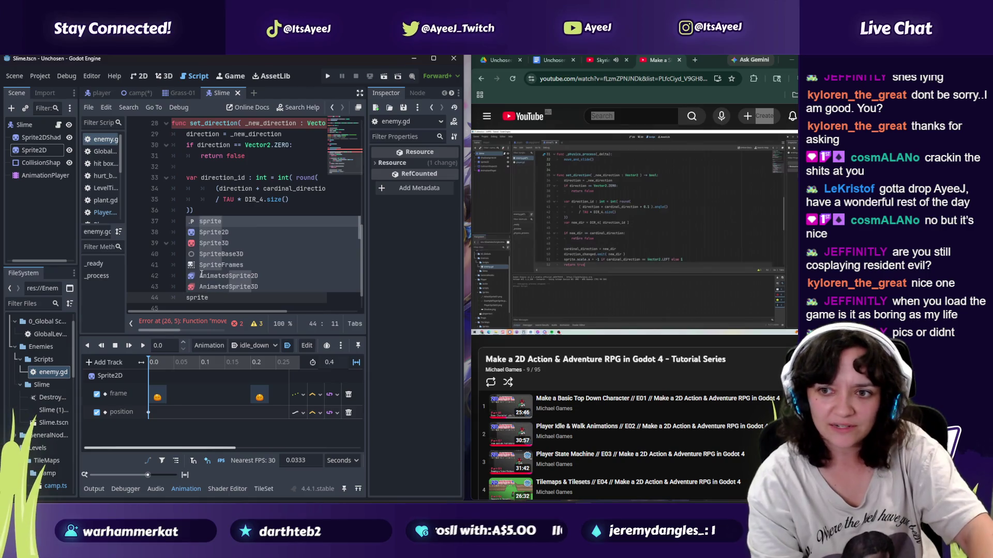
Add 'sprite.scale.x = -1 if cardinal_direction == Vector2.LEFT else 1' and begin 'return true'
{"action": "type", "text": ".scale."}
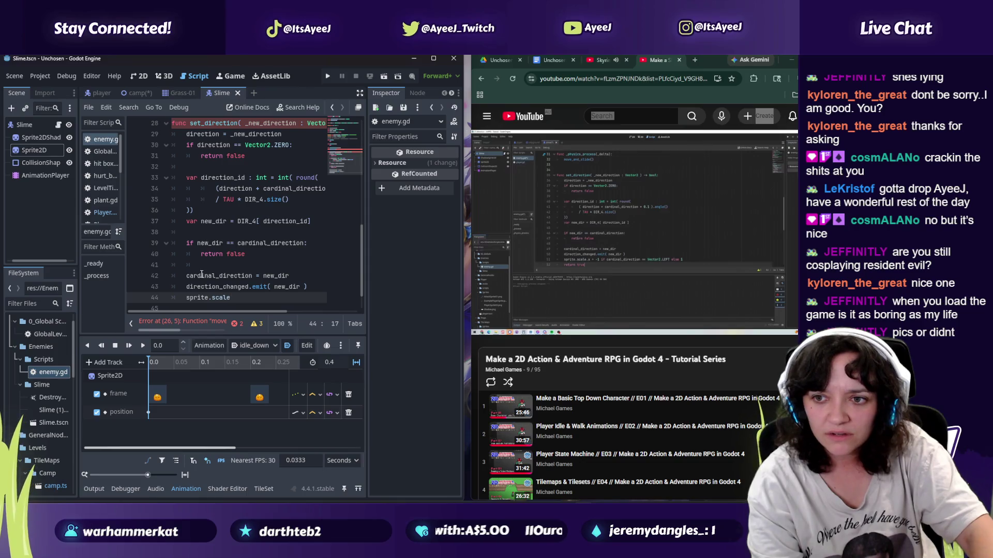
{"action": "type", "text": "x"}
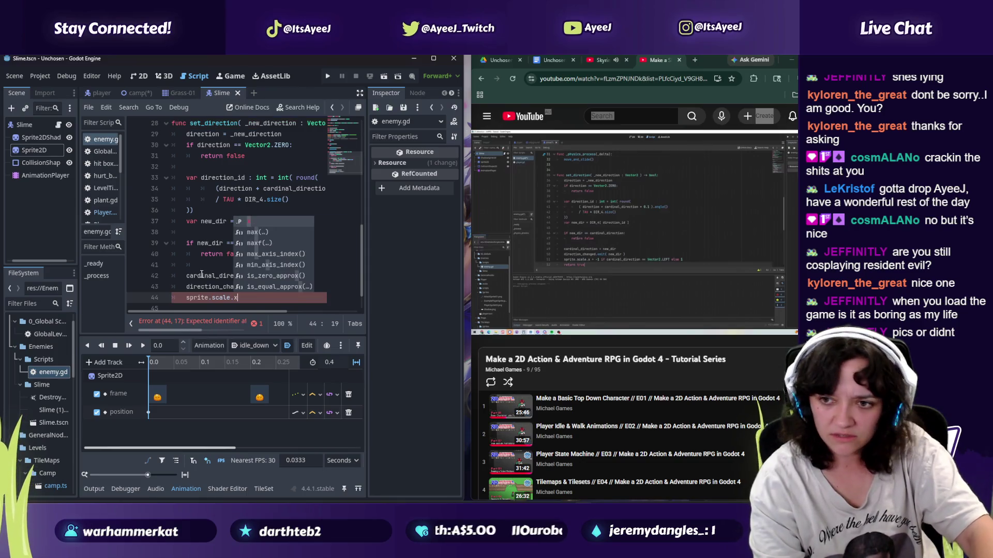
{"action": "type", "text": " = "}
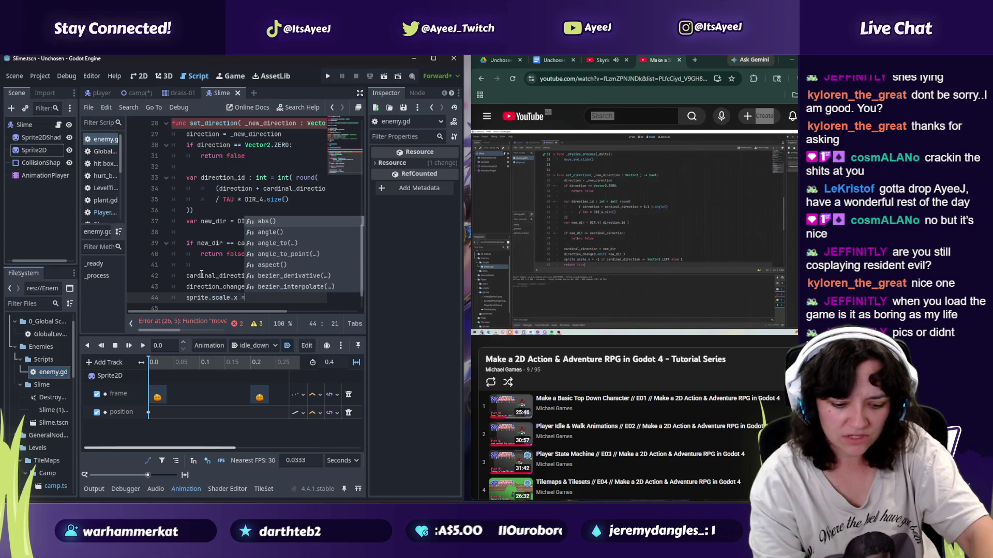
{"action": "type", "text": "-1"}
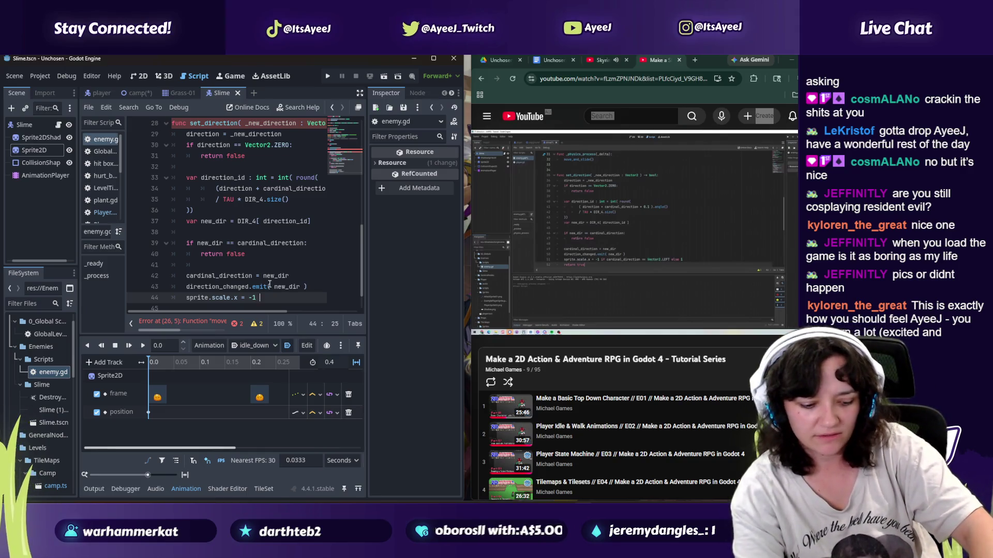
{"action": "type", "text": "cardxi"}
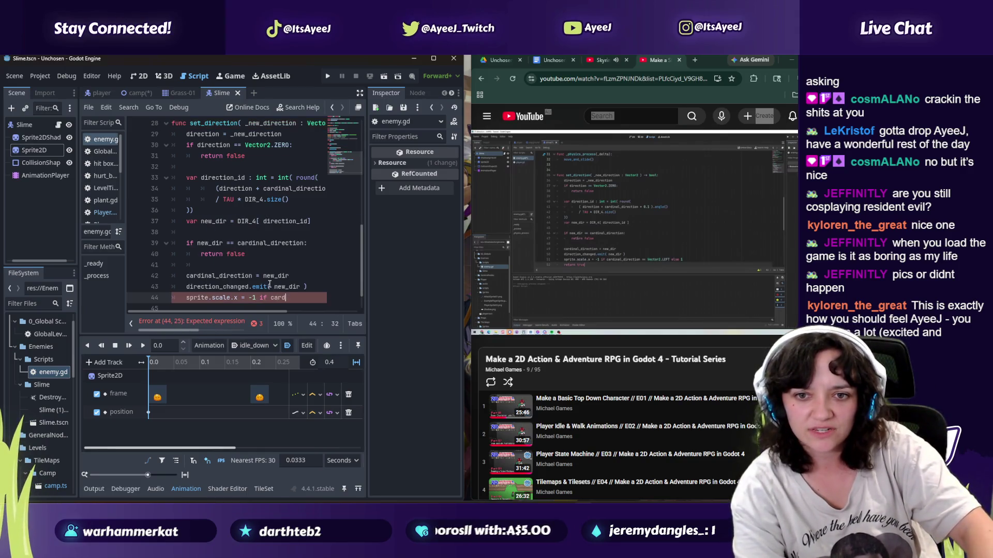
{"action": "type", "text": "al_direction"}
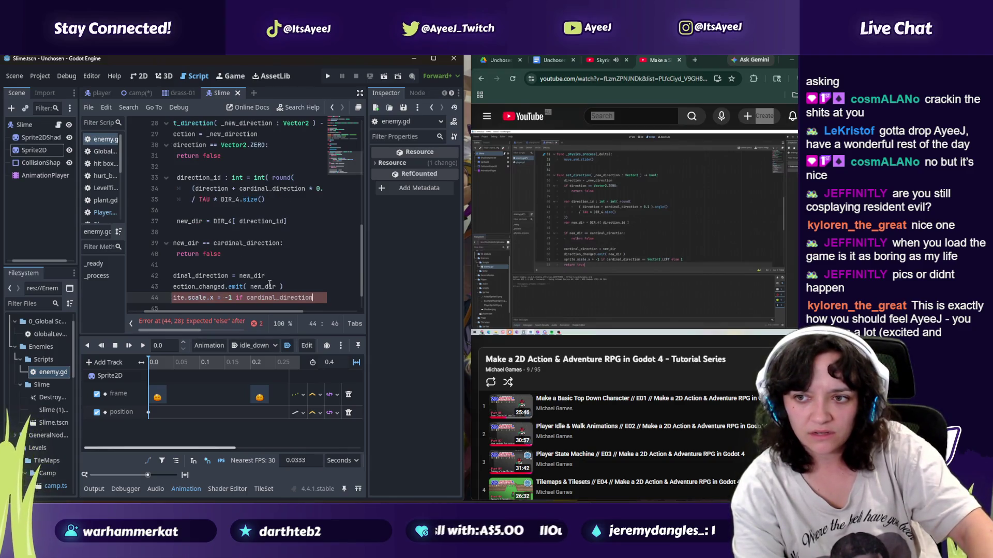
{"action": "type", "text": " == "}
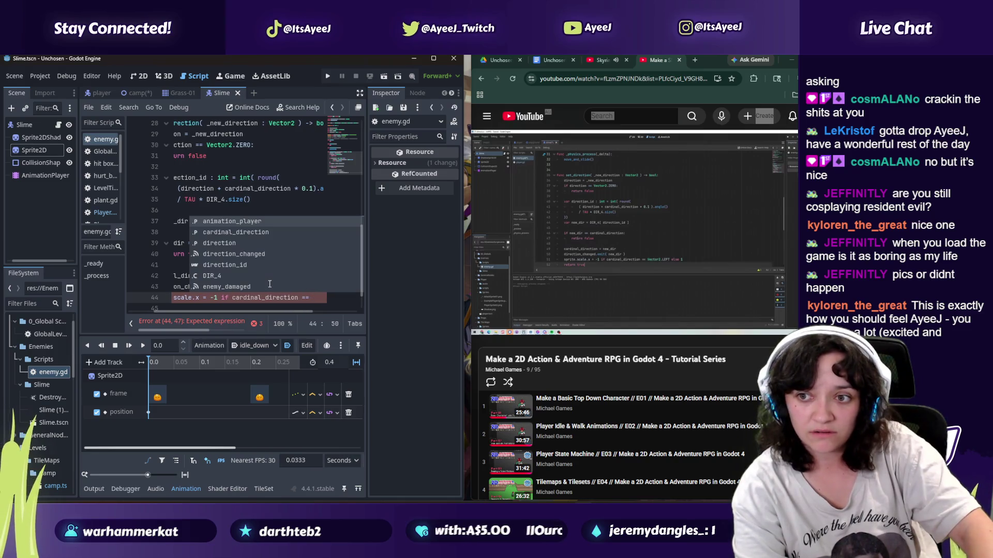
{"action": "type", "text": "Vector2"}
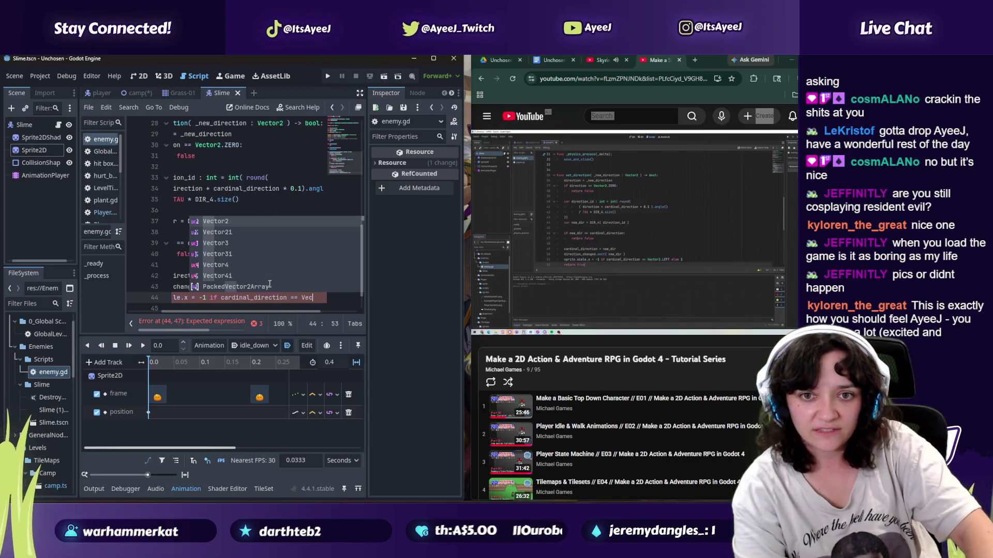
{"action": "type", "text": ".:"}
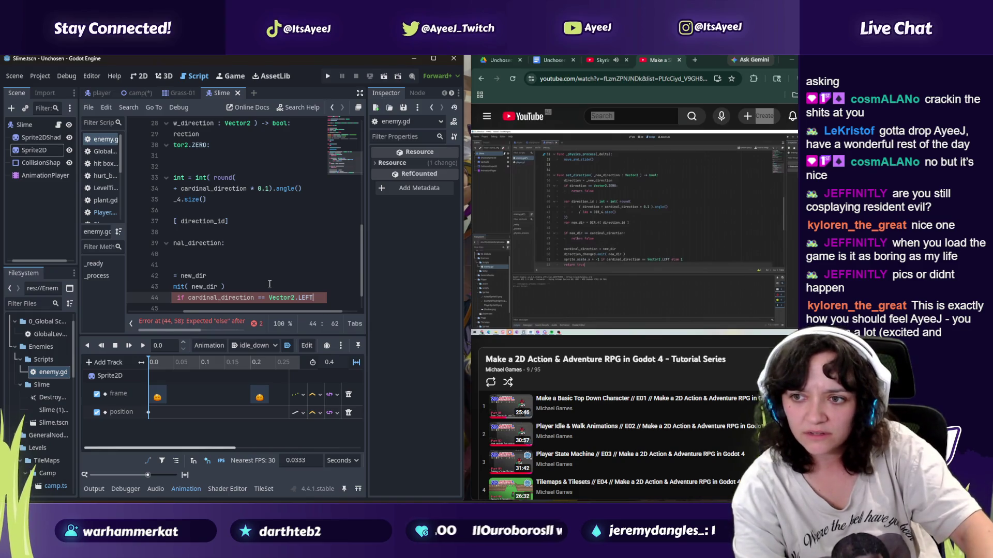
{"action": "type", "text": " else 1"}
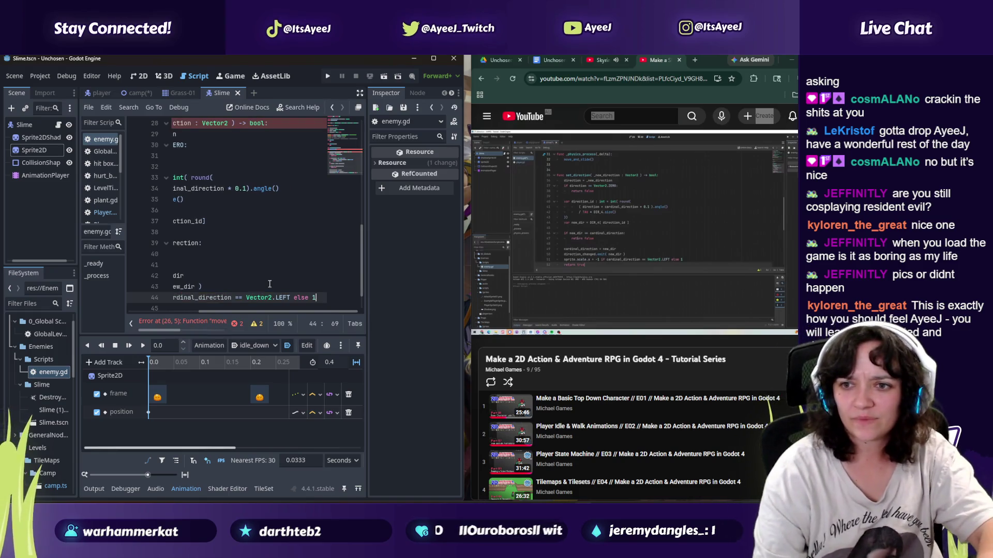
{"action": "key", "text": "Return"}
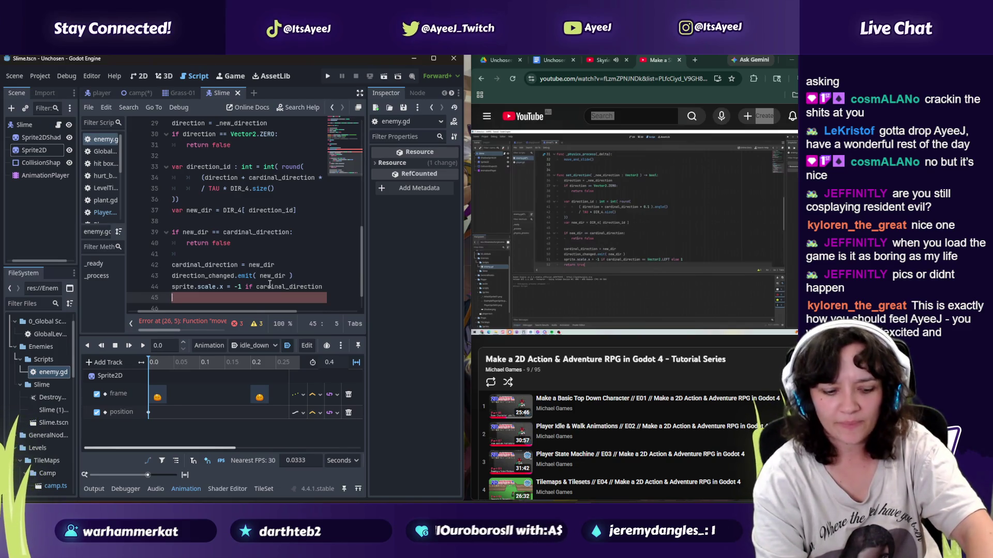
{"action": "type", "text": "return true"}
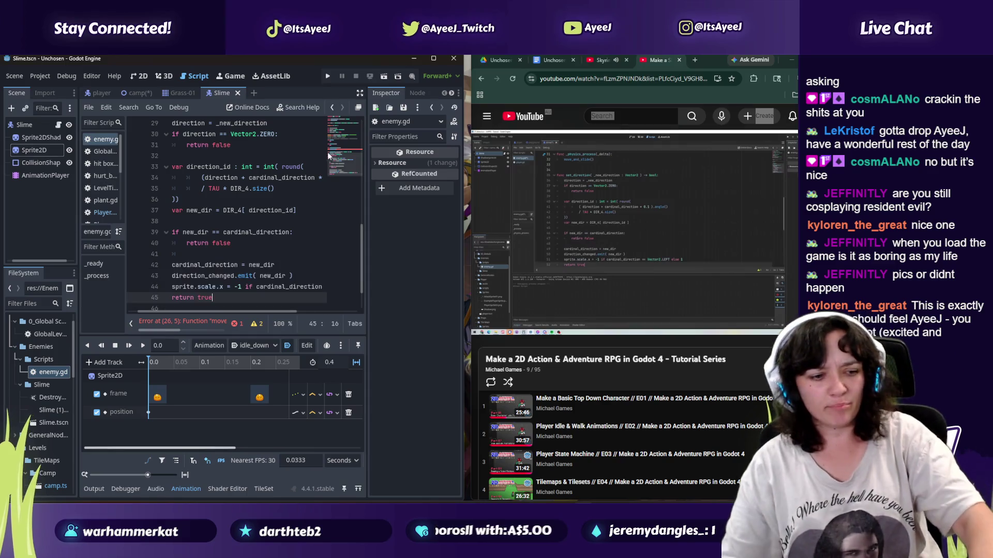
{"action": "left_click", "coordinate": [695, 60]}
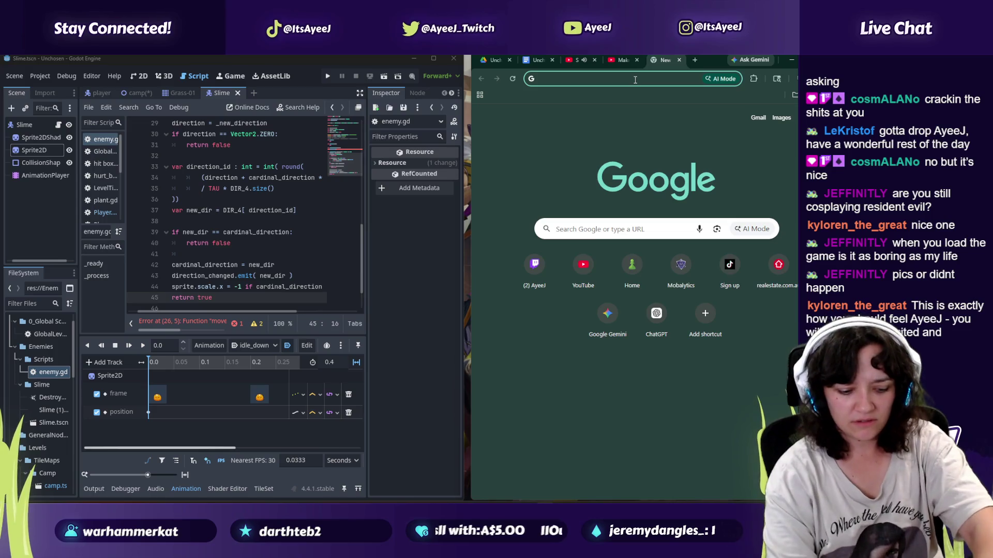
Search 'take me far away song', refine to 'fun fun fun song', and open the Despicable Me video
{"action": "type", "text": "take me far away song"}
{"action": "key", "text": "Return"}
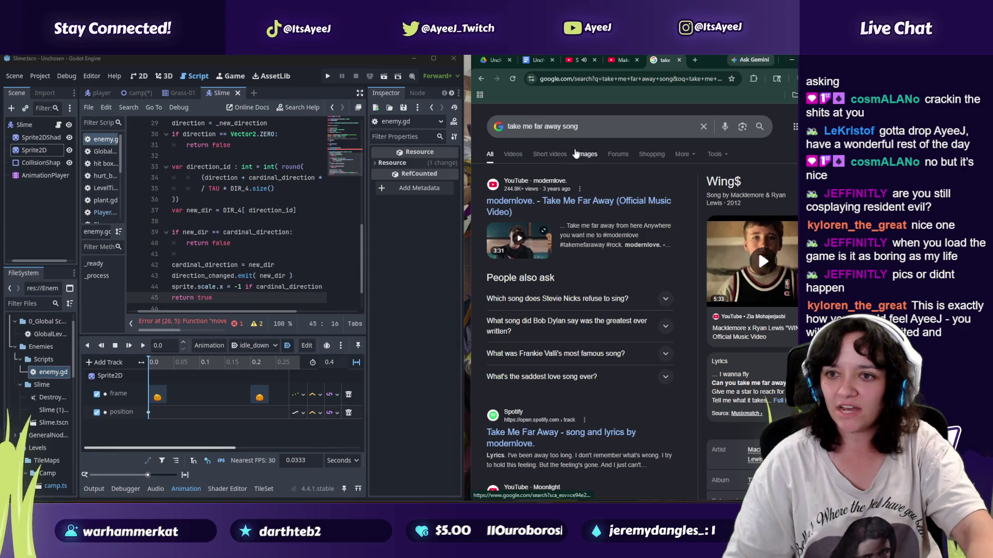
{"action": "left_click", "coordinate": [560, 126]}
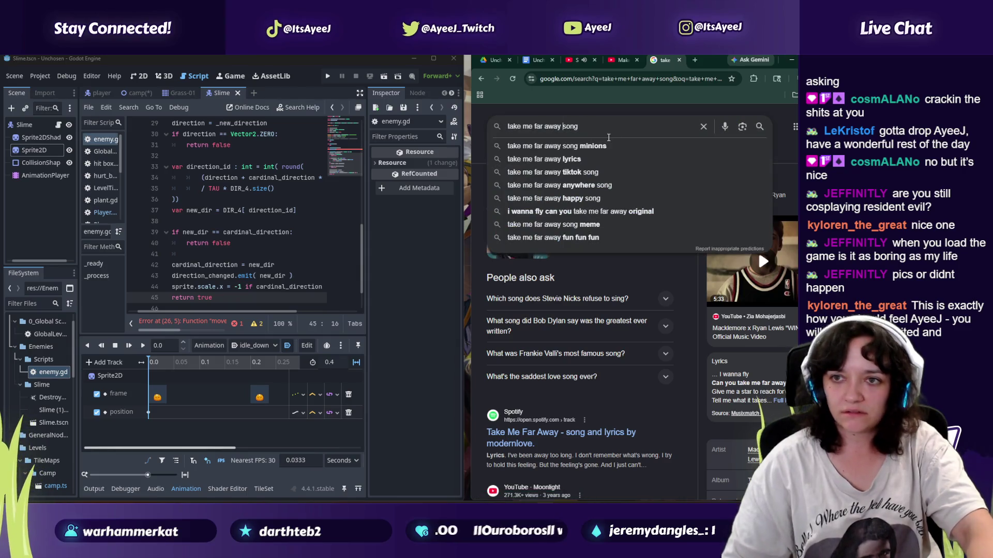
{"action": "type", "text": "fun fun funf unf"}
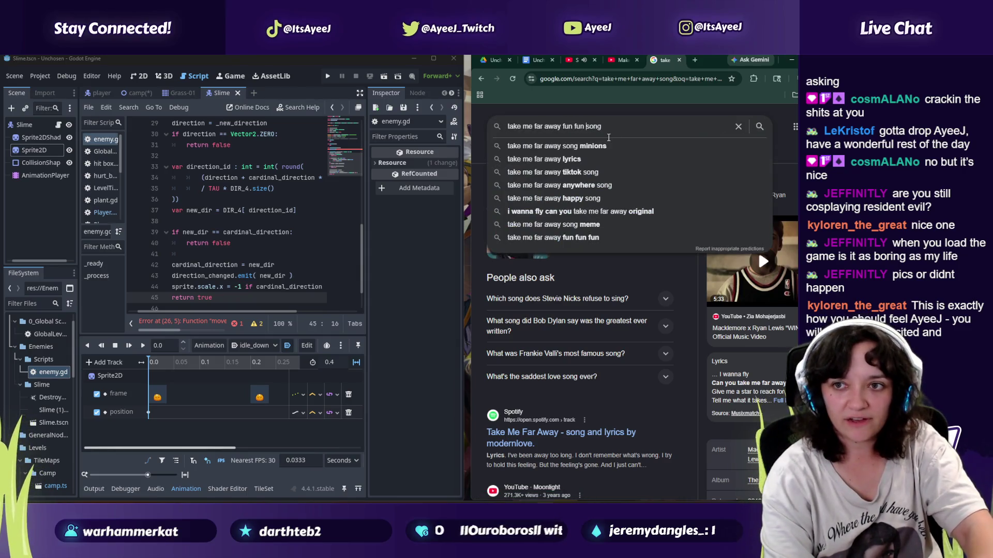
{"action": "key", "text": "Return"}
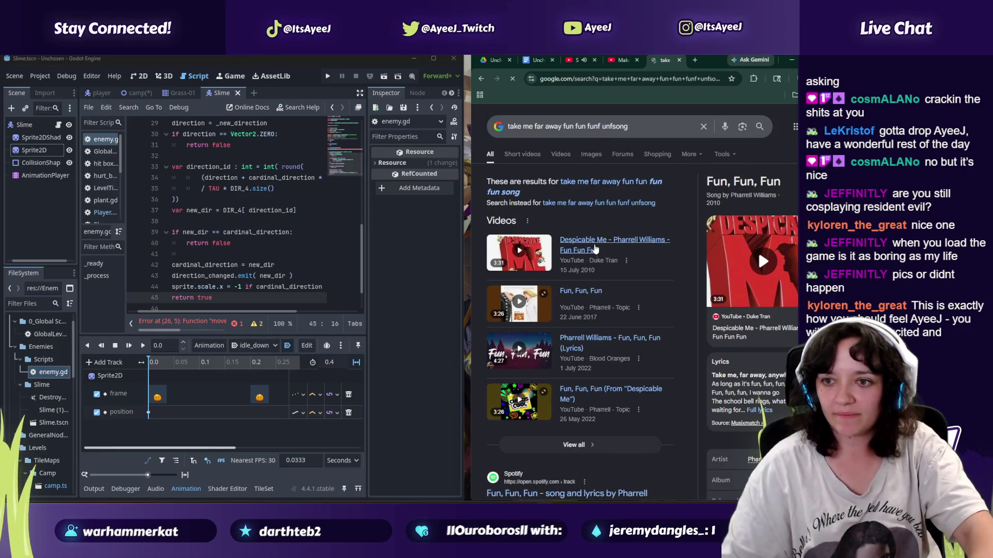
{"action": "left_click", "coordinate": [594, 242]}
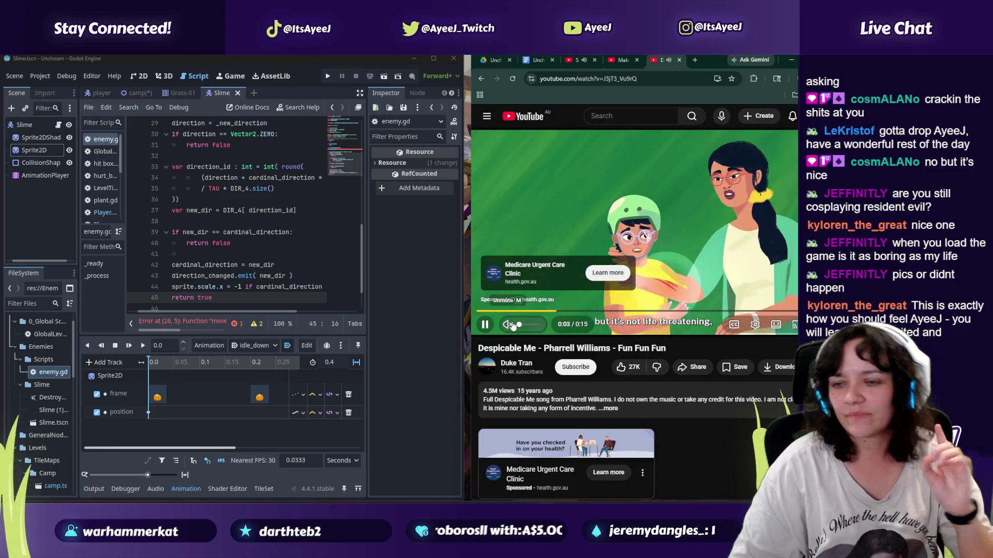
Unmute the Despicable Me Fun Fun Fun video and run the Godot project
{"action": "left_click", "coordinate": [509, 324]}
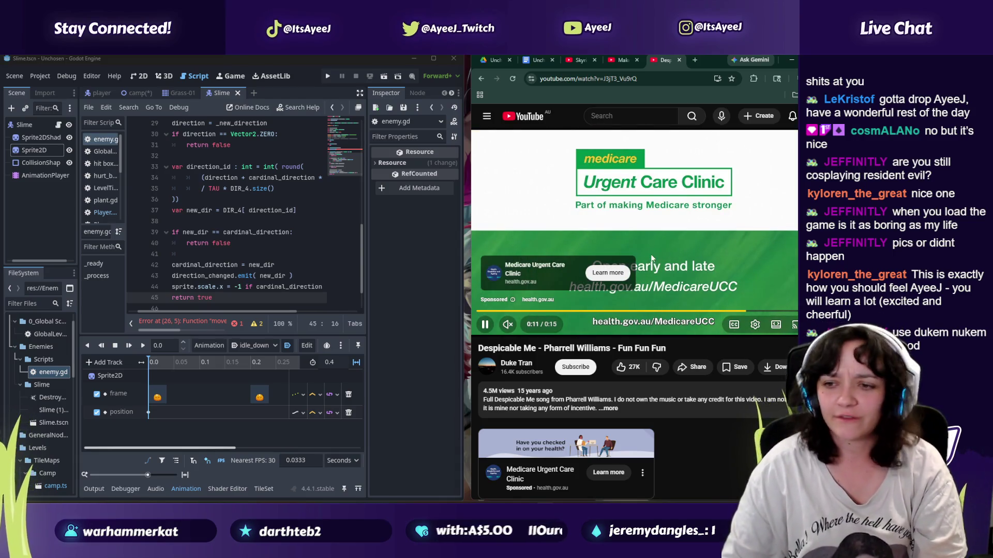
{"action": "left_click", "coordinate": [528, 325]}
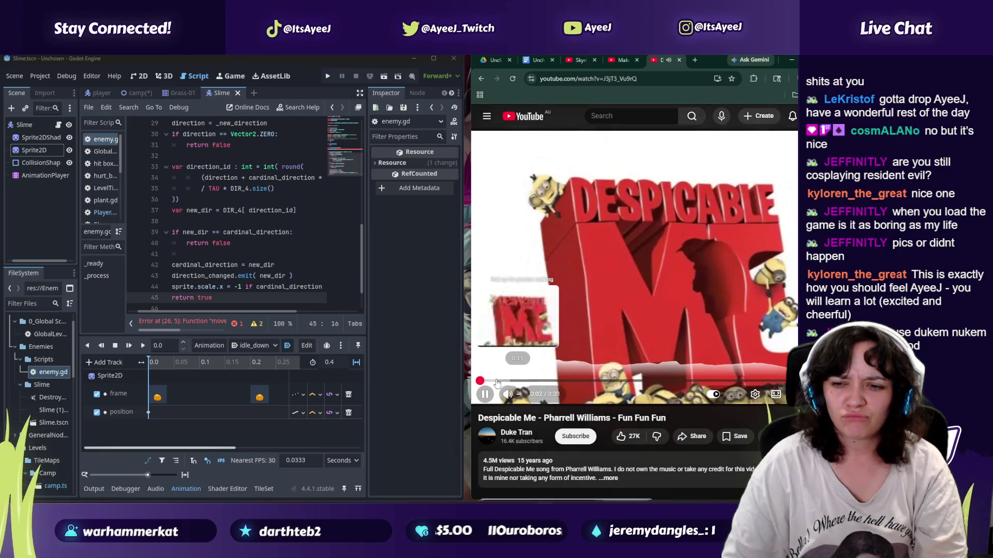
{"action": "left_click", "coordinate": [328, 76]}
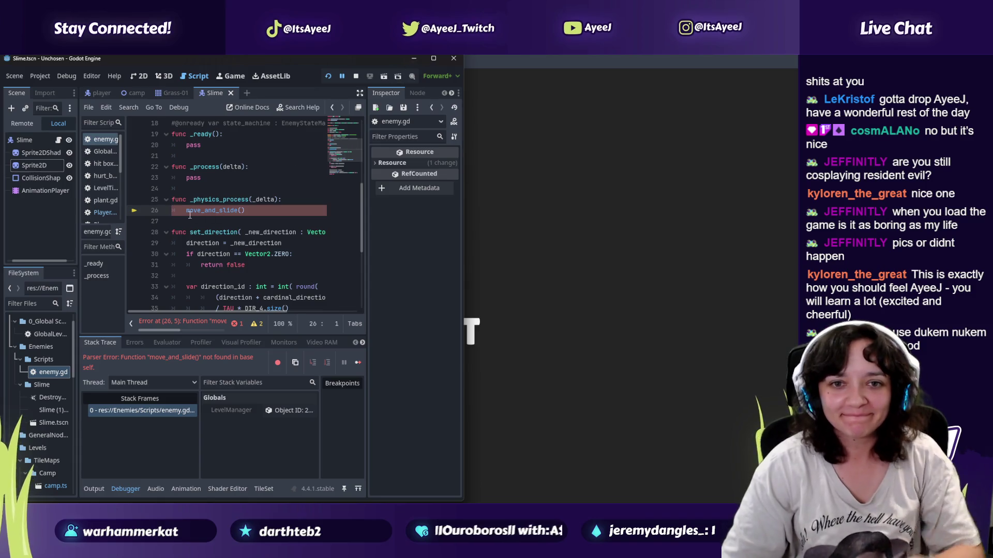
Comment out move_and_slide() and func _physics_process with '##'
{"action": "type", "text": "##"}
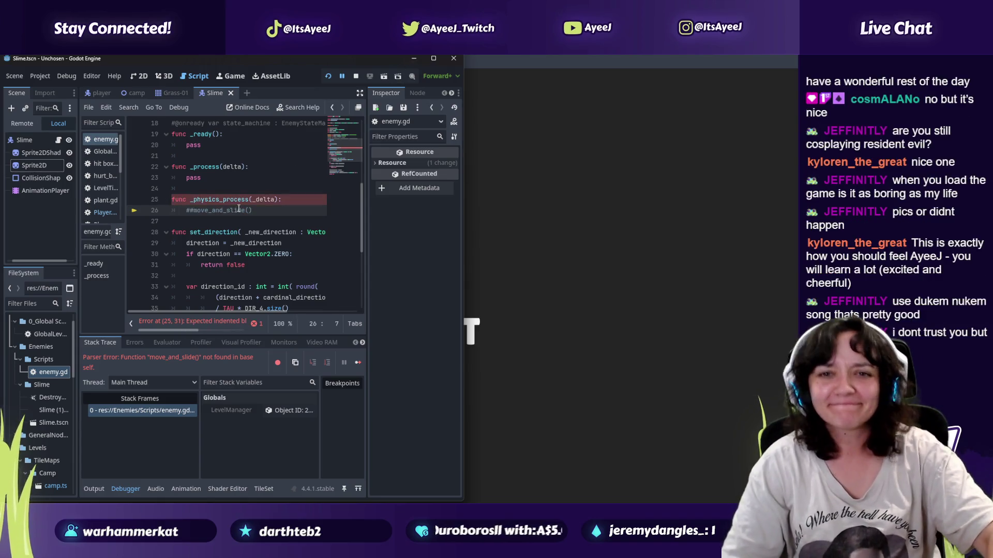
{"action": "left_click", "coordinate": [170, 200]}
{"action": "type", "text": "##"}
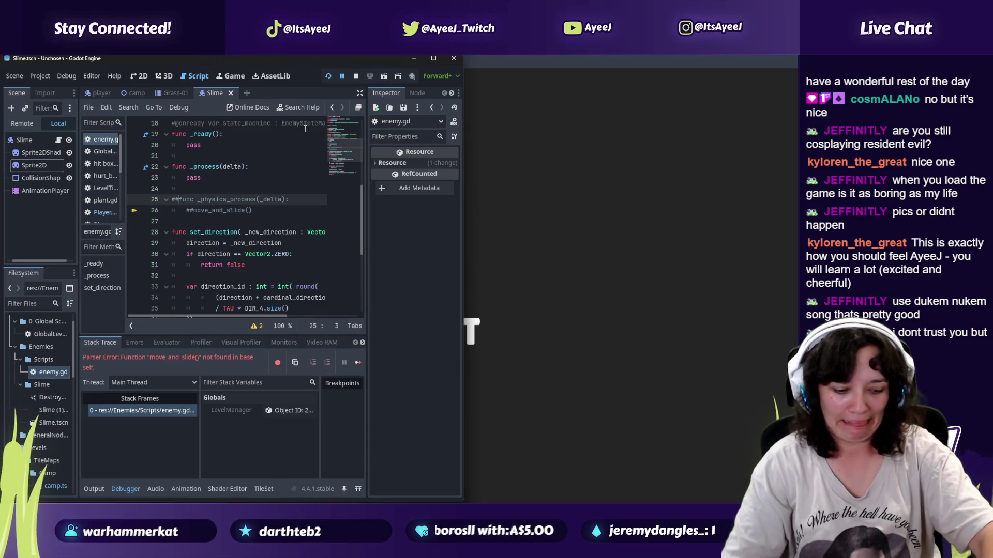
Rerun the game, dismiss the Load Errors message, and close the game window
{"action": "left_click", "coordinate": [325, 74]}
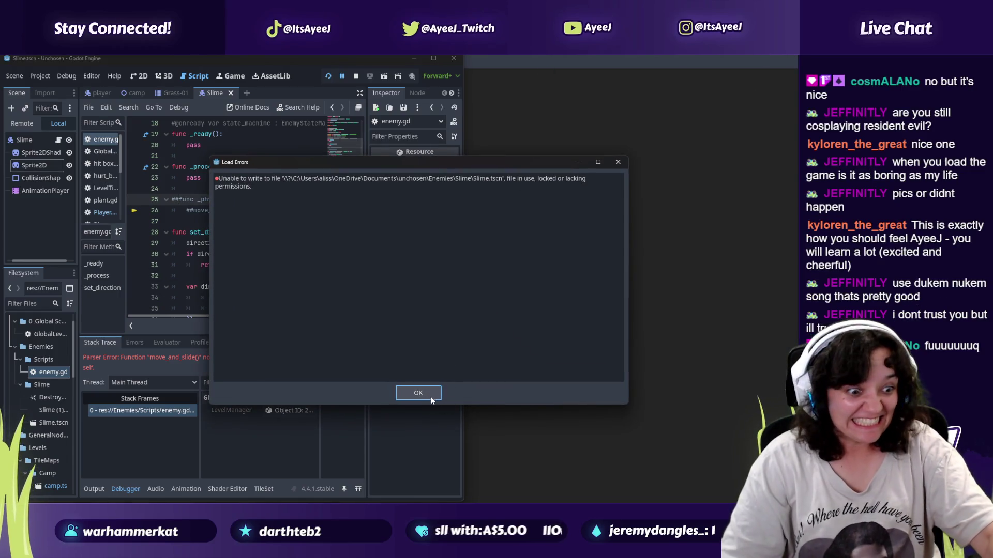
{"action": "left_click", "coordinate": [435, 394]}
{"action": "key", "text": "alt+Tab"}
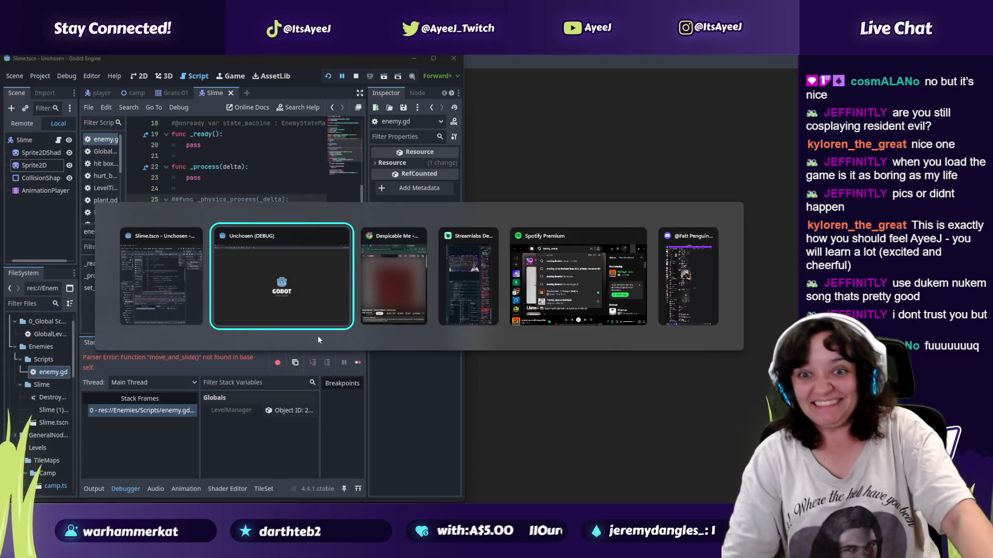
{"action": "left_click", "coordinate": [340, 234]}
{"action": "left_click", "coordinate": [229, 282]}
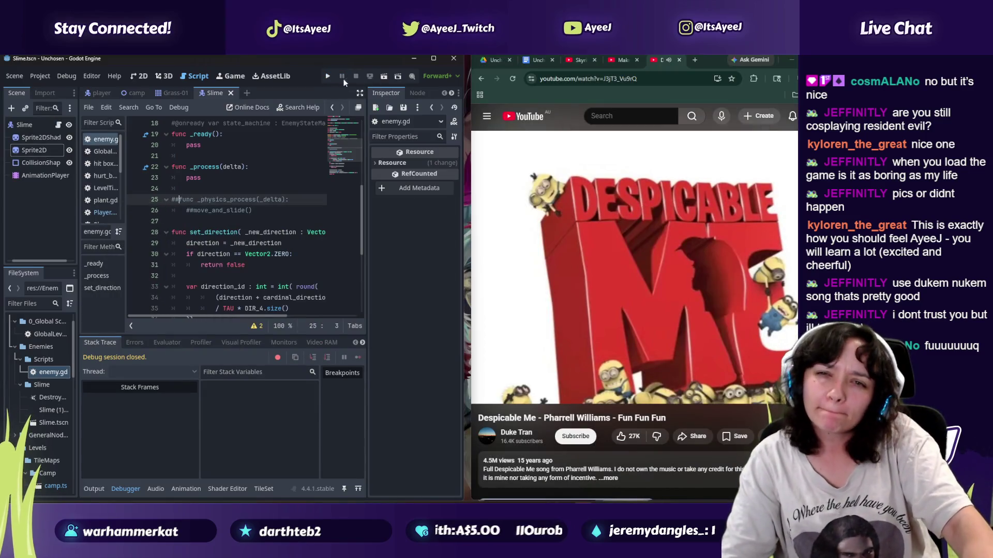
Launch the game, walk the hero around the tree to the slime, and strike it with the sword
{"action": "left_click", "coordinate": [327, 76]}
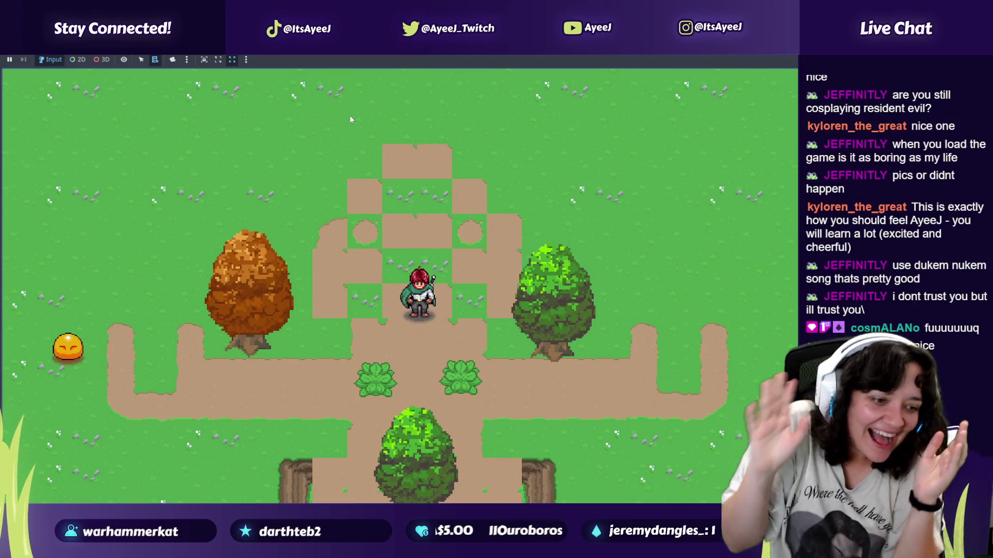
{"action": "key", "text": "Up"}
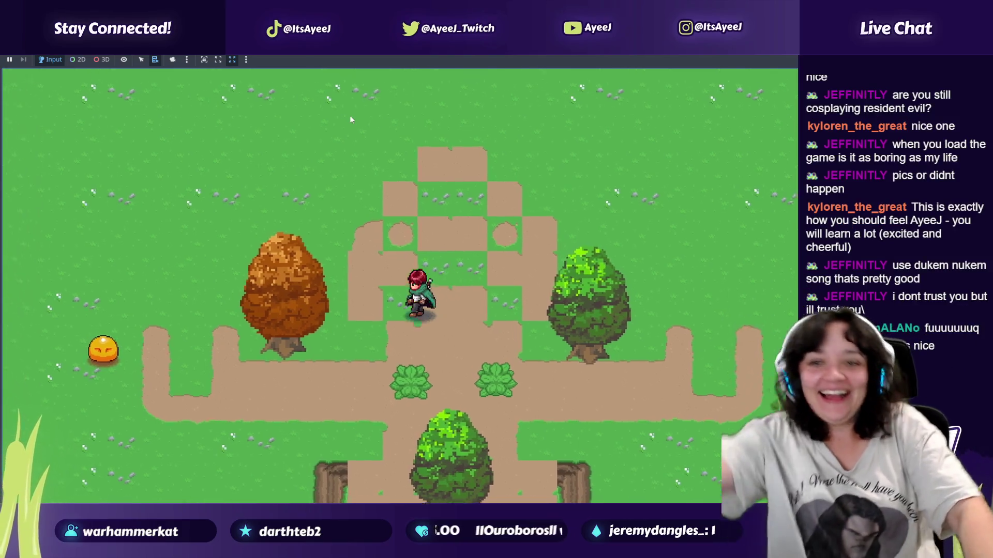
{"action": "key", "text": "Right"}
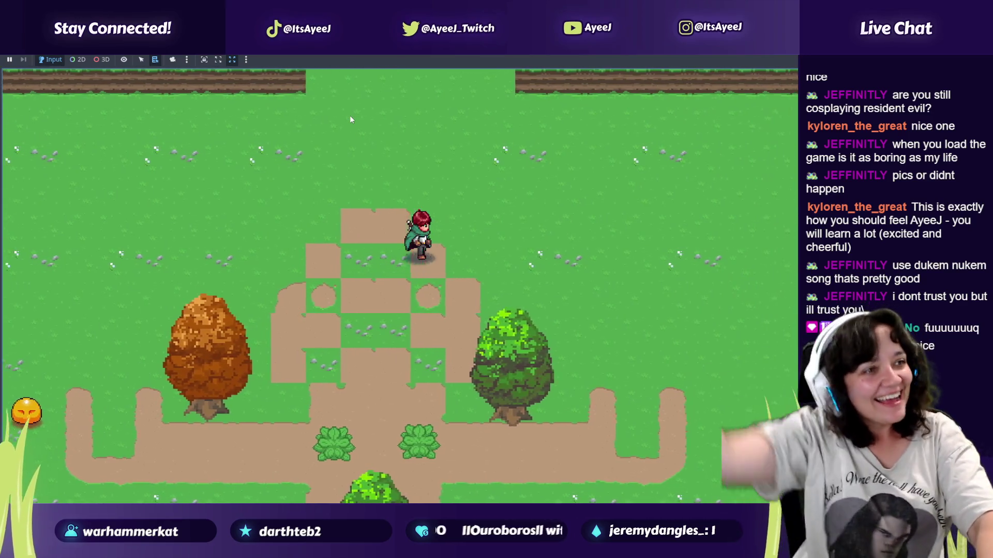
{"action": "key", "text": "Down"}
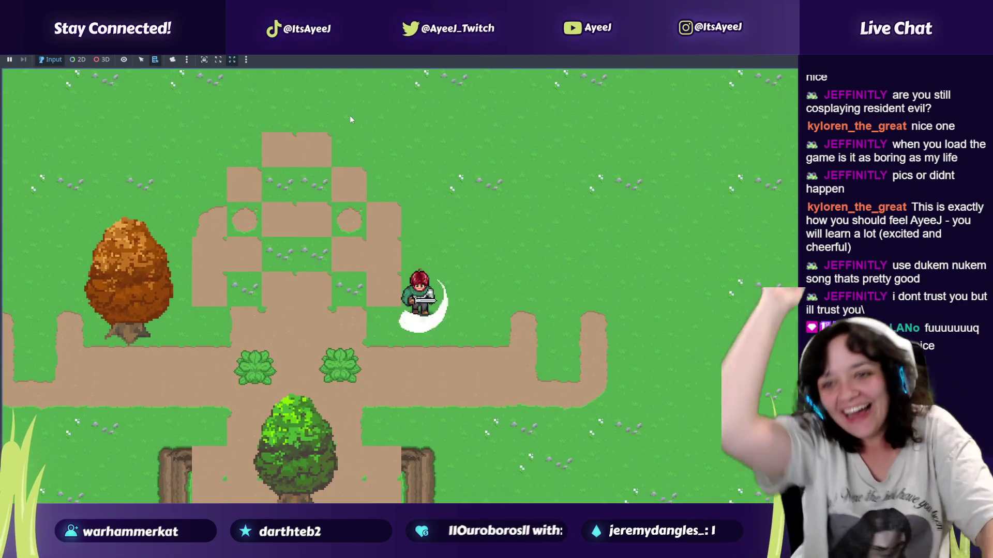
{"action": "key", "text": "Up"}
{"action": "key", "text": "Left"}
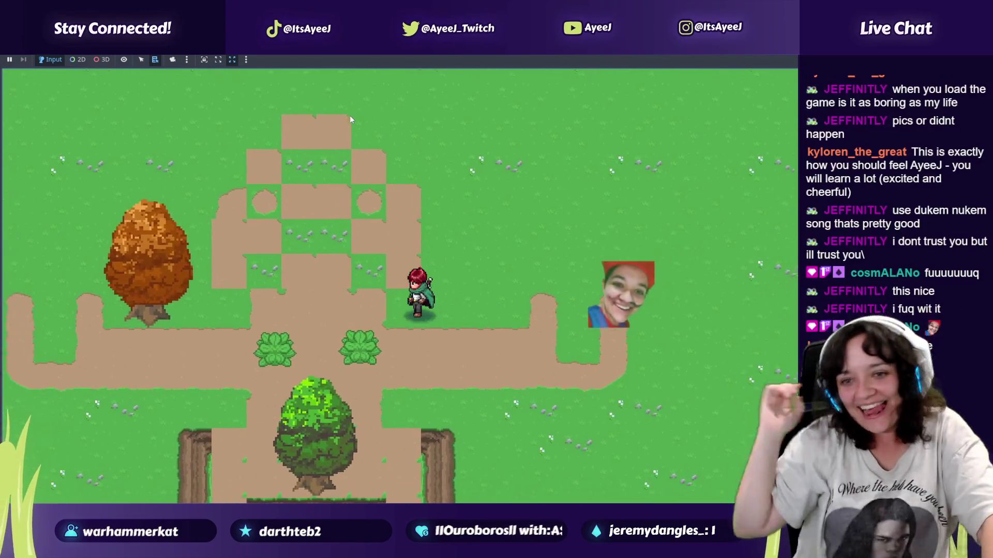
{"action": "key", "text": "Down"}
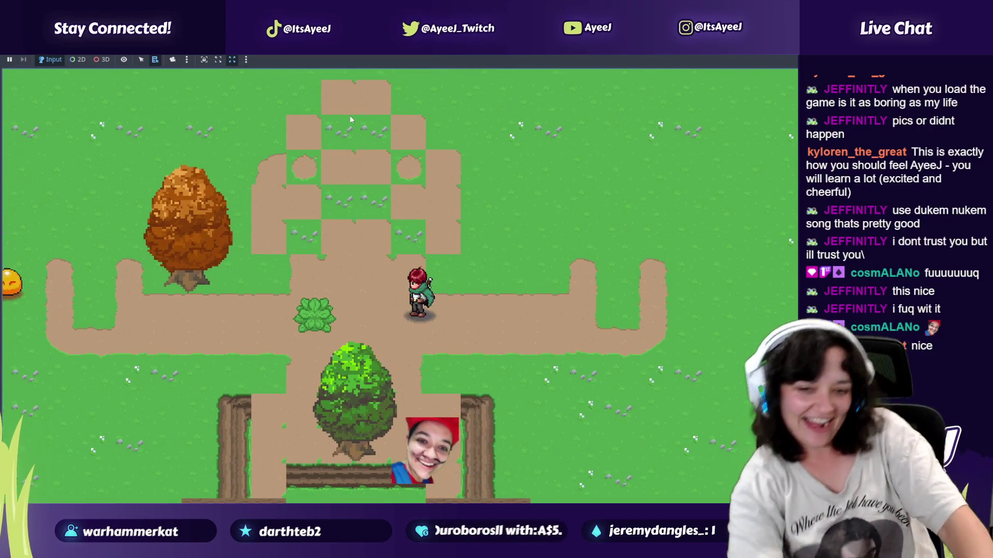
{"action": "key", "text": "Left"}
{"action": "key", "text": "Down"}
{"action": "key", "text": "Down"}
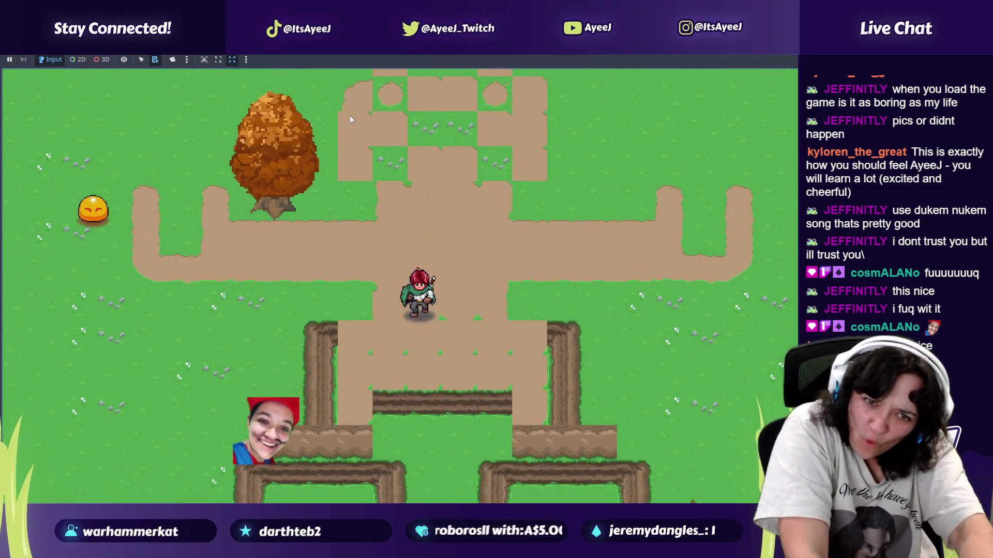
{"action": "key", "text": "Left"}
{"action": "key", "text": "Up"}
{"action": "key", "text": "Left"}
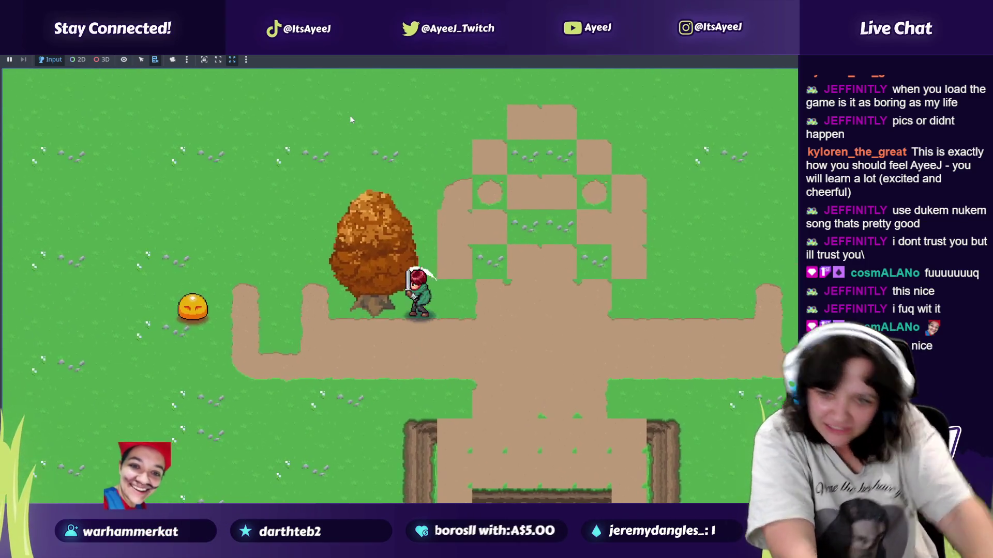
{"action": "key", "text": "Left"}
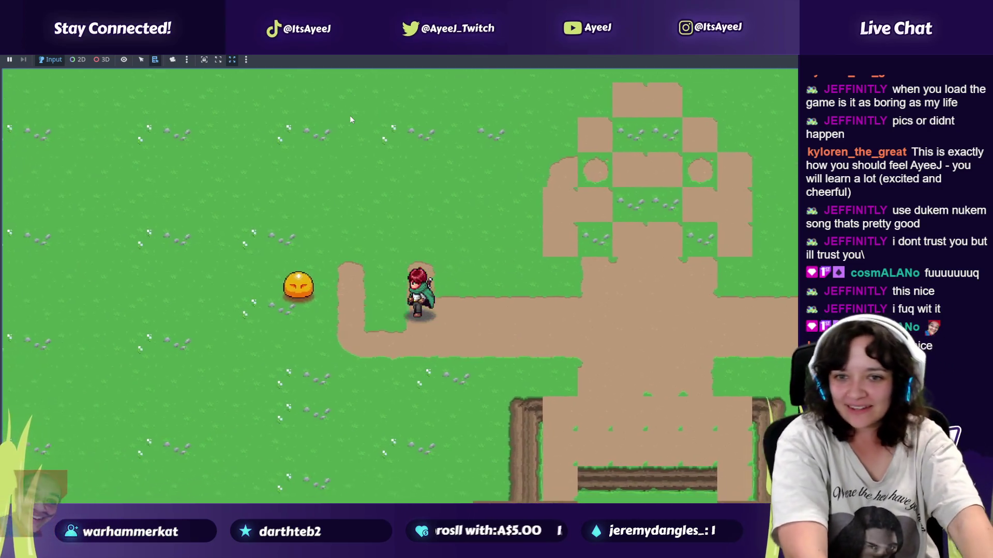
{"action": "key", "text": "Right"}
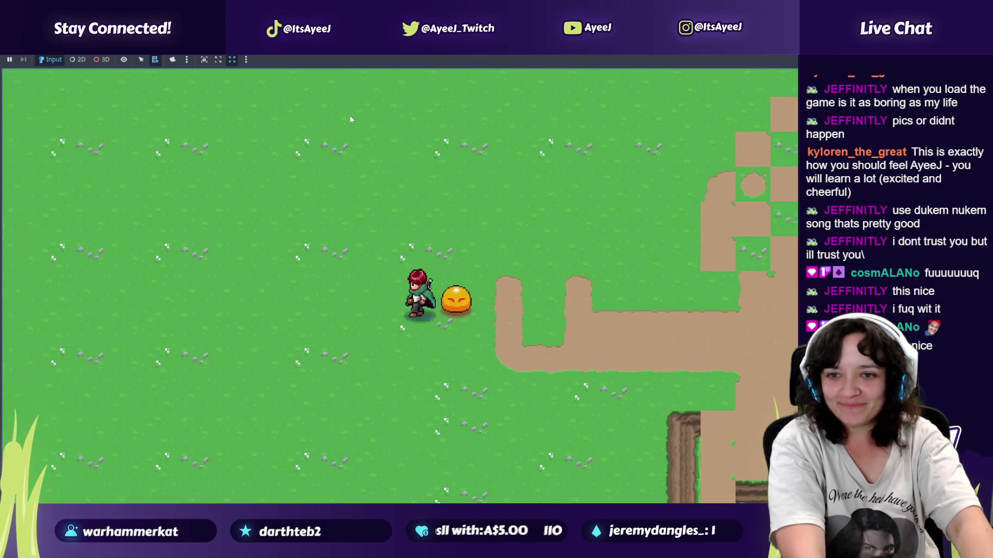
{"action": "key", "text": "j"}
Roam the hero to the top wall, left edge and lower right, then swing the sword again
{"action": "key", "text": "Left"}
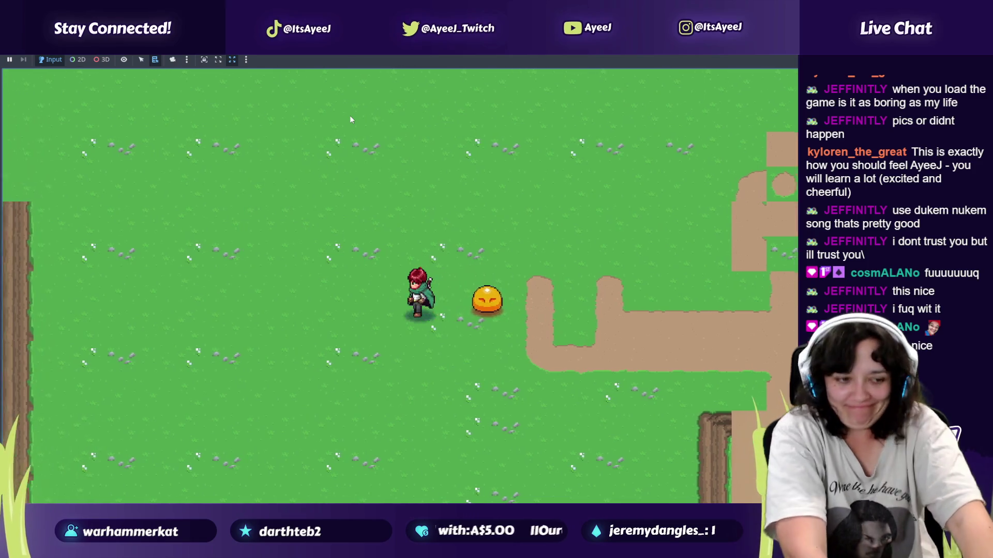
{"action": "key", "text": "Up"}
{"action": "key", "text": "Up"}
{"action": "key", "text": "Left"}
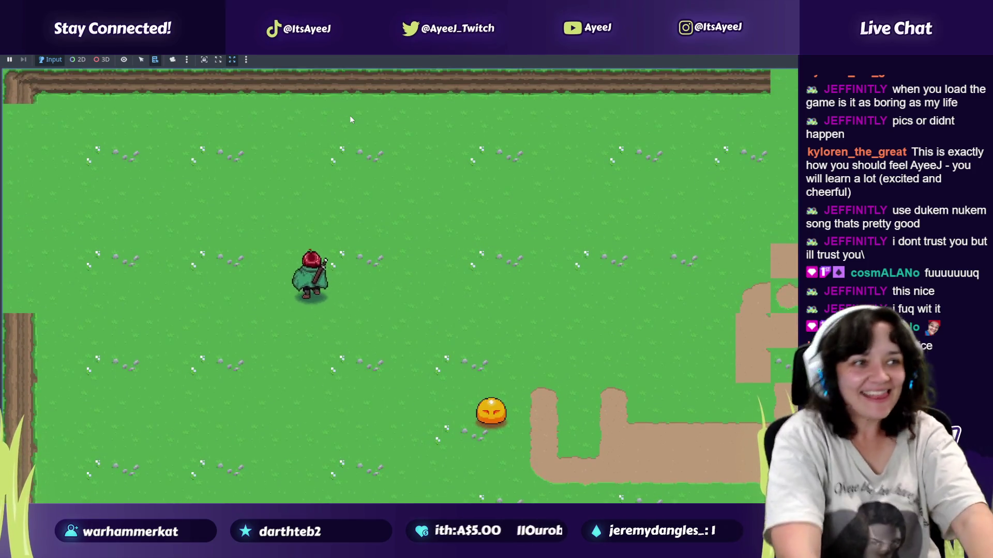
{"action": "key", "text": "Left"}
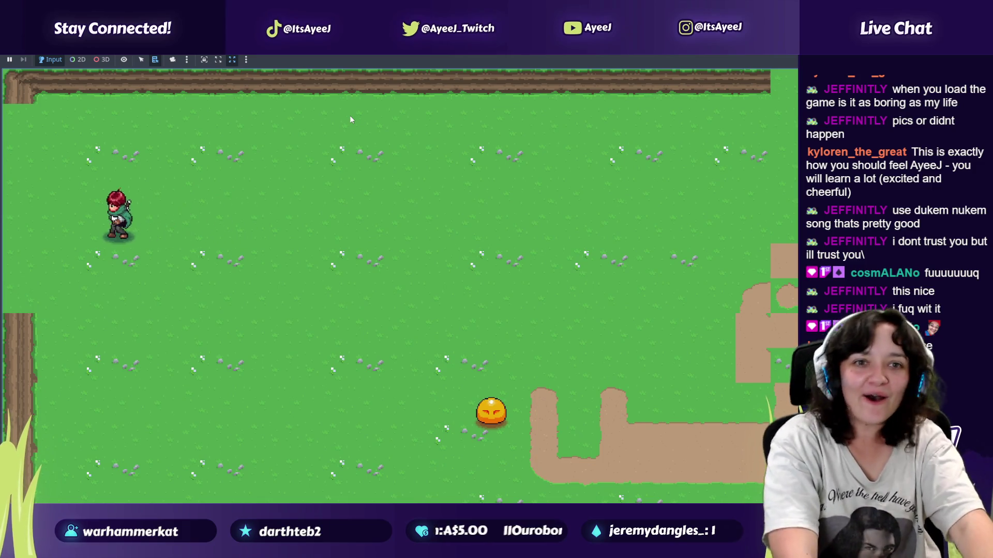
{"action": "key", "text": "Right"}
{"action": "key", "text": "Down"}
{"action": "key", "text": "Right"}
{"action": "key", "text": "Down"}
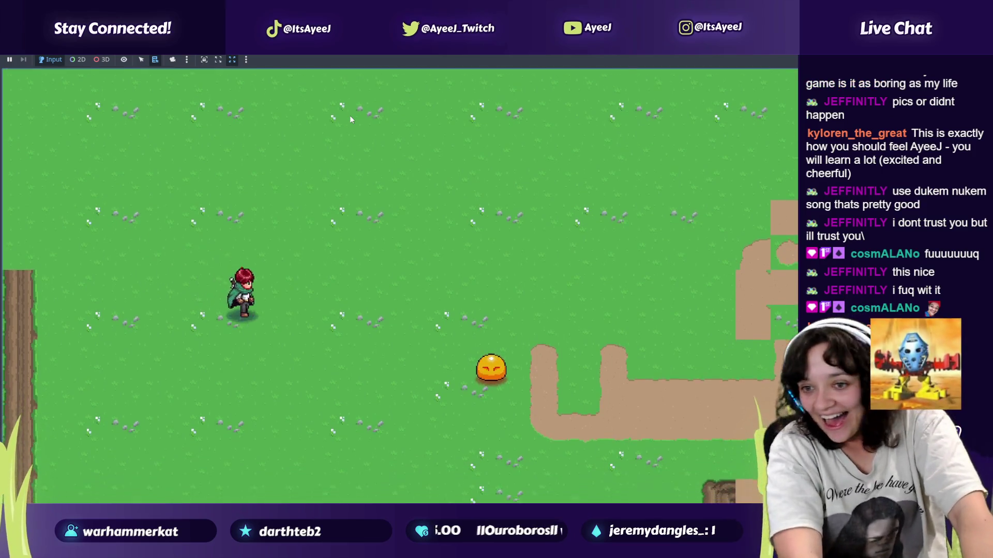
{"action": "key", "text": "Right"}
{"action": "key", "text": "Down"}
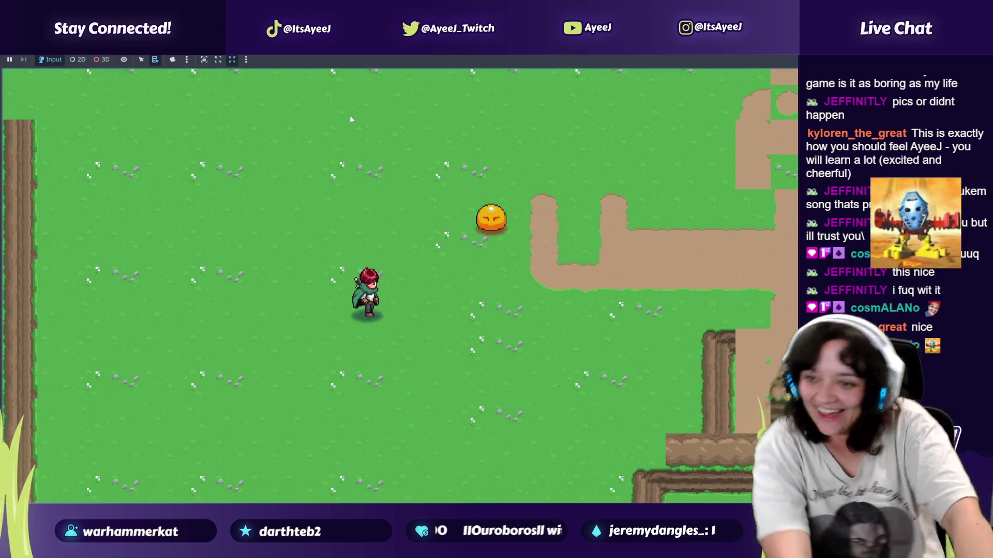
{"action": "key", "text": "Right"}
{"action": "key", "text": "Down"}
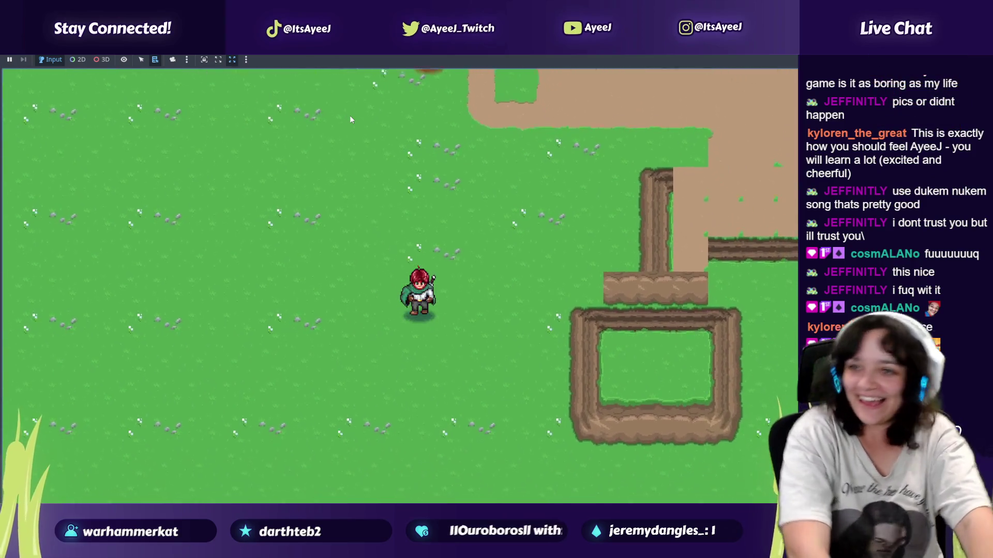
{"action": "key", "text": "Right"}
{"action": "key", "text": "Down"}
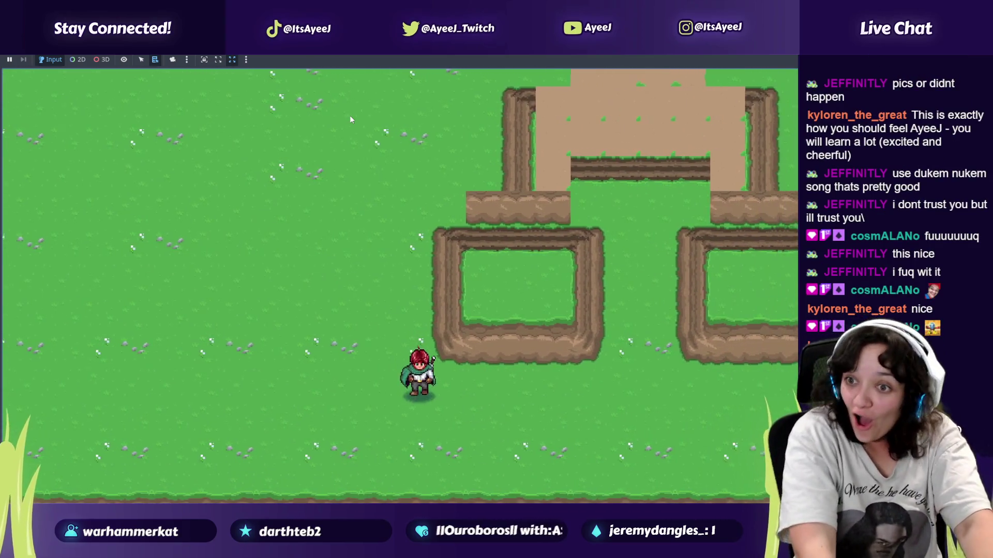
{"action": "key", "text": "Right"}
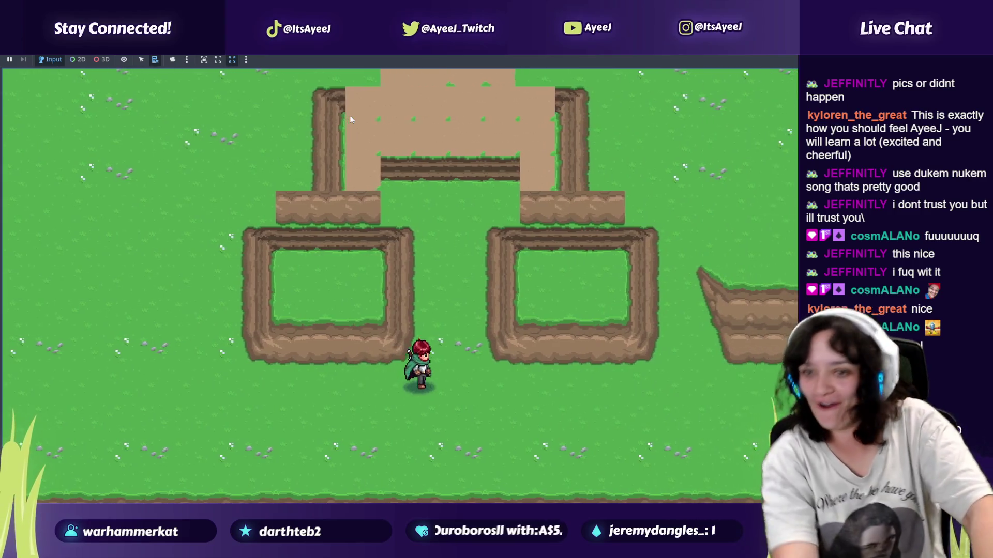
{"action": "key", "text": "Up"}
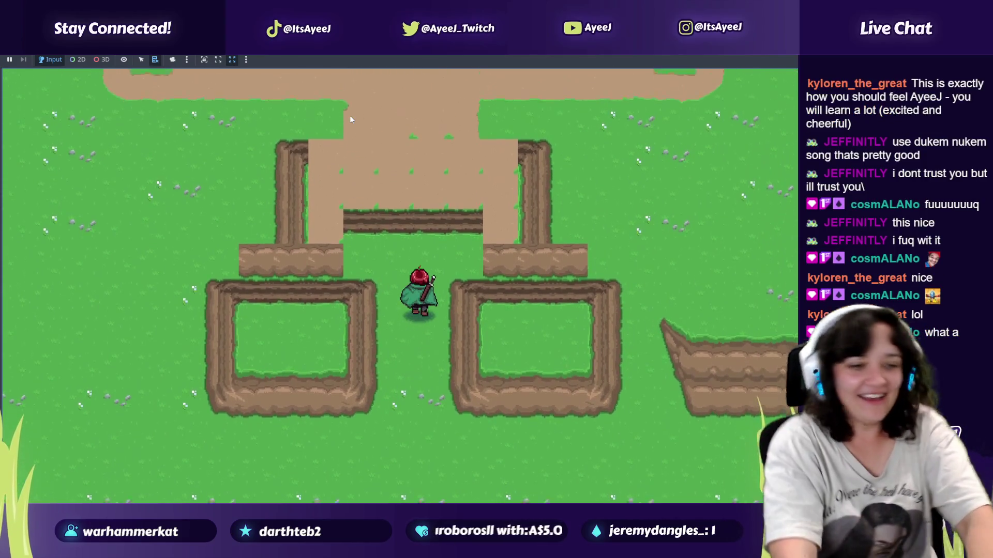
{"action": "key", "text": "Up"}
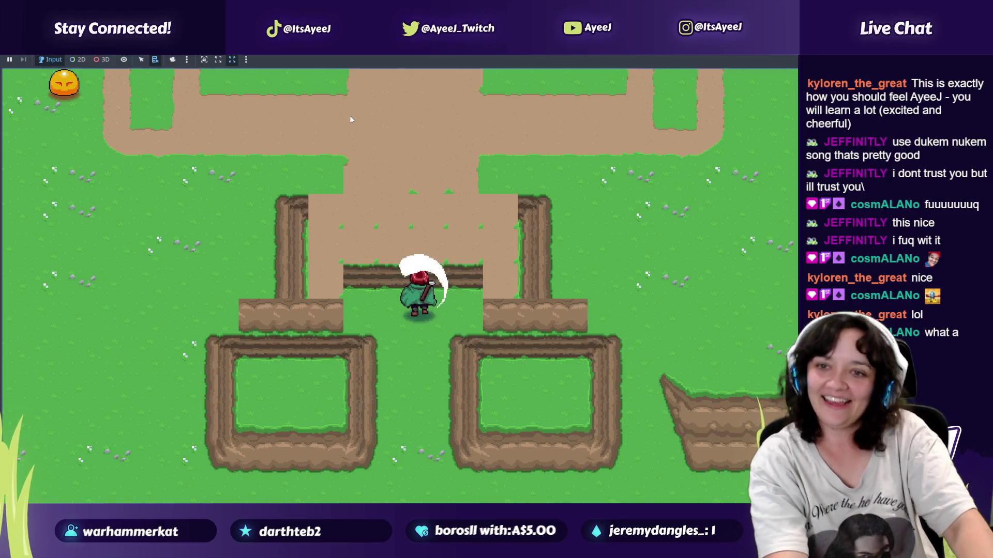
{"action": "key", "text": "Down"}
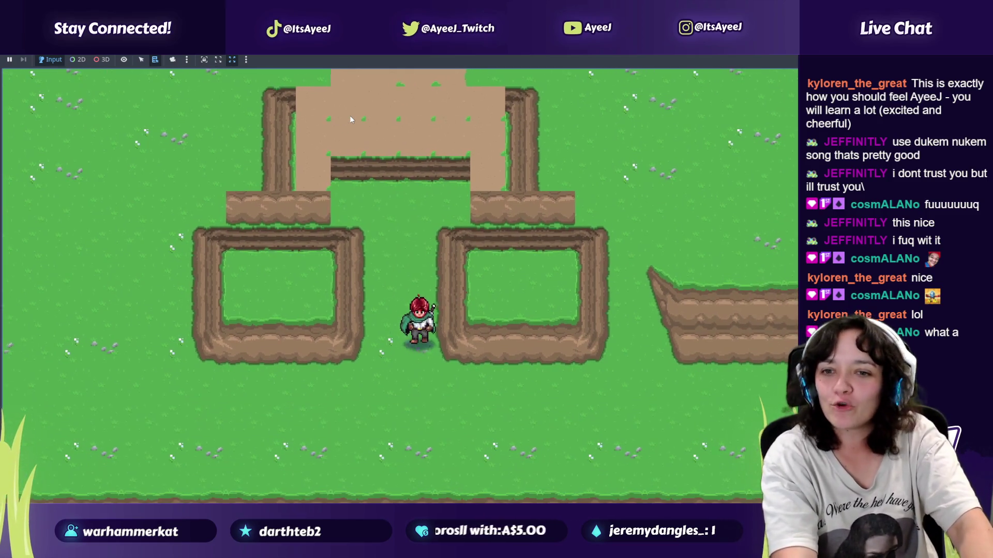
{"action": "key", "text": "Right"}
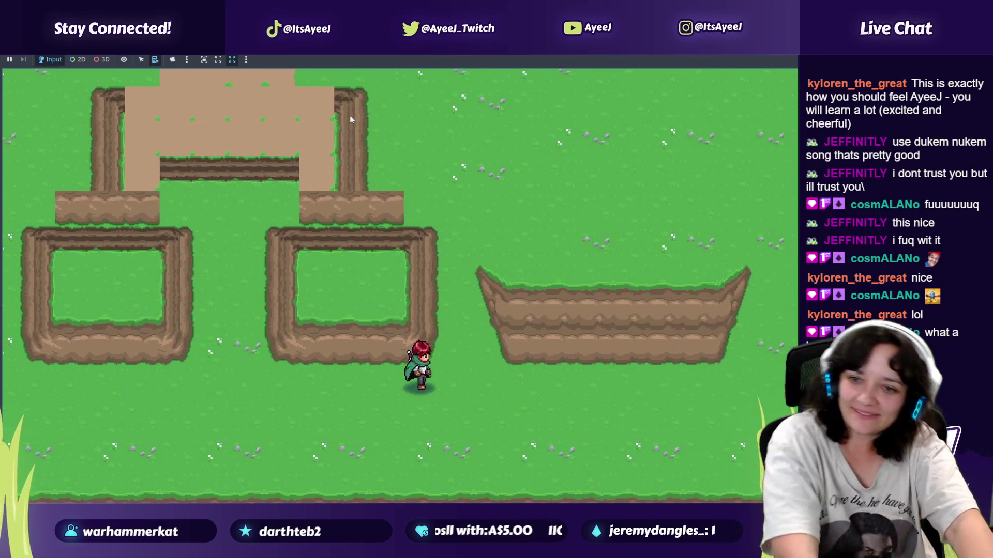
{"action": "key", "text": "Right"}
{"action": "key", "text": "Up"}
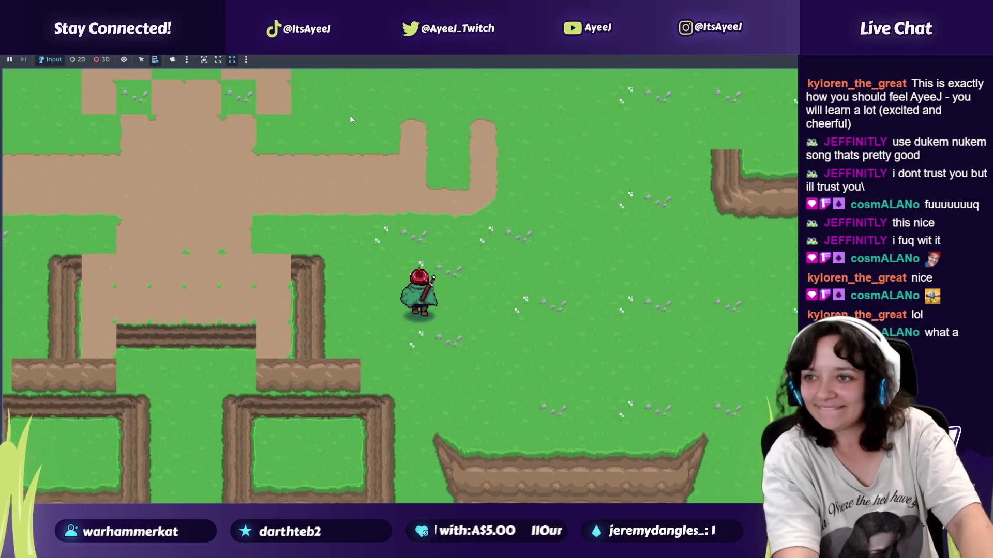
{"action": "key", "text": "Left"}
{"action": "key", "text": "Up"}
{"action": "key", "text": "Left"}
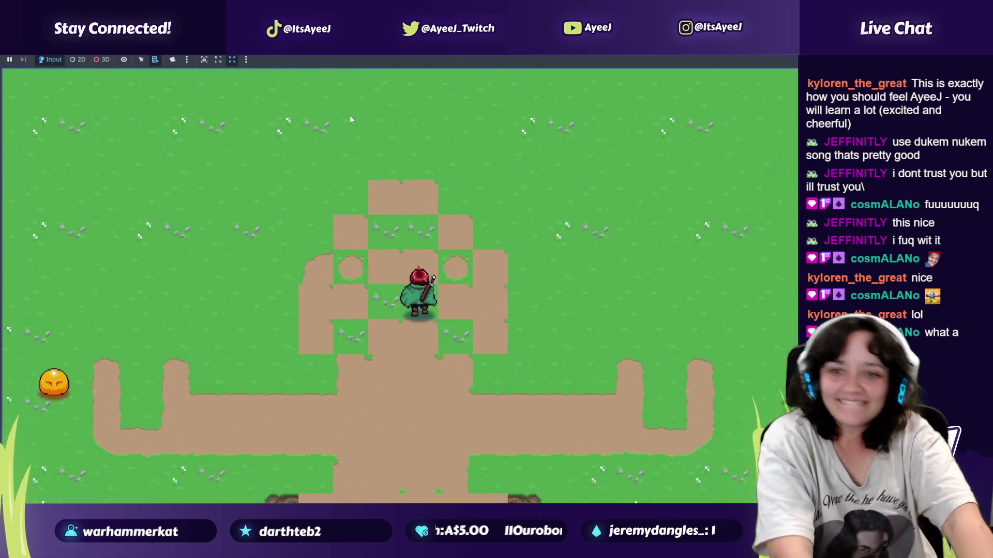
{"action": "key", "text": "Down"}
{"action": "key", "text": "space"}
{"action": "key", "text": "space"}
{"action": "key", "text": "space"}
{"action": "key", "text": "space"}
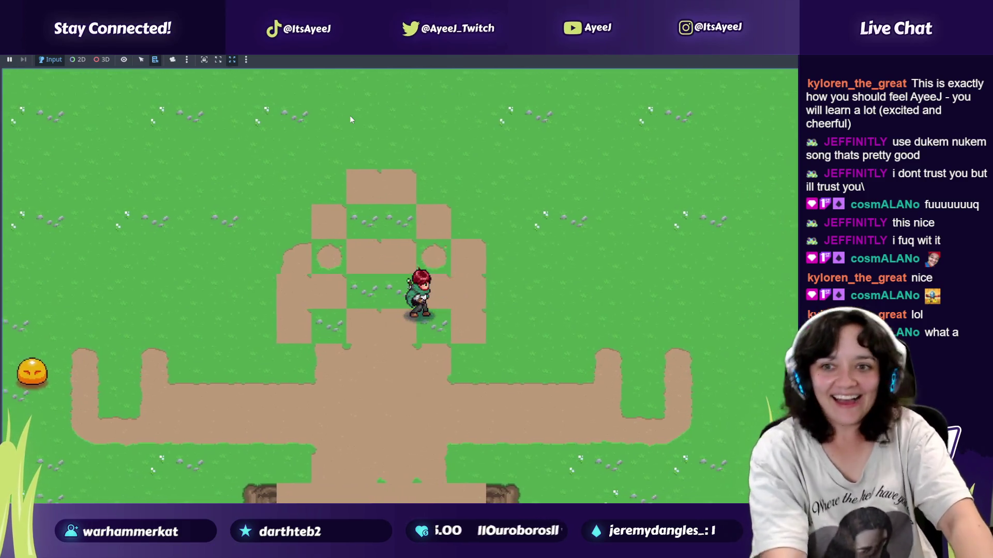
{"action": "key", "text": "alt+Tab"}
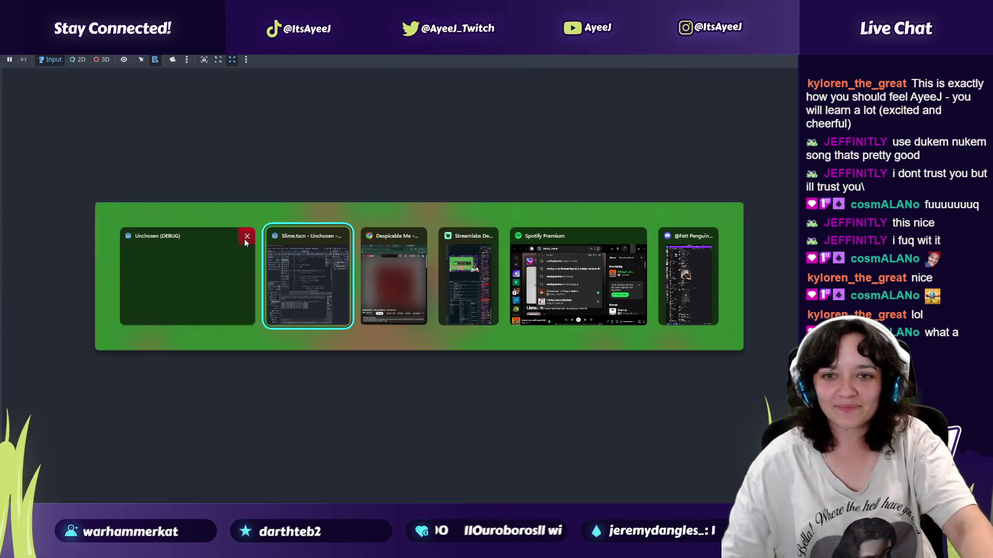
Close the game, pause the music video, show the Godot tutorial tab, and rerun the project
{"action": "left_click", "coordinate": [244, 239]}
{"action": "left_click", "coordinate": [669, 225]}
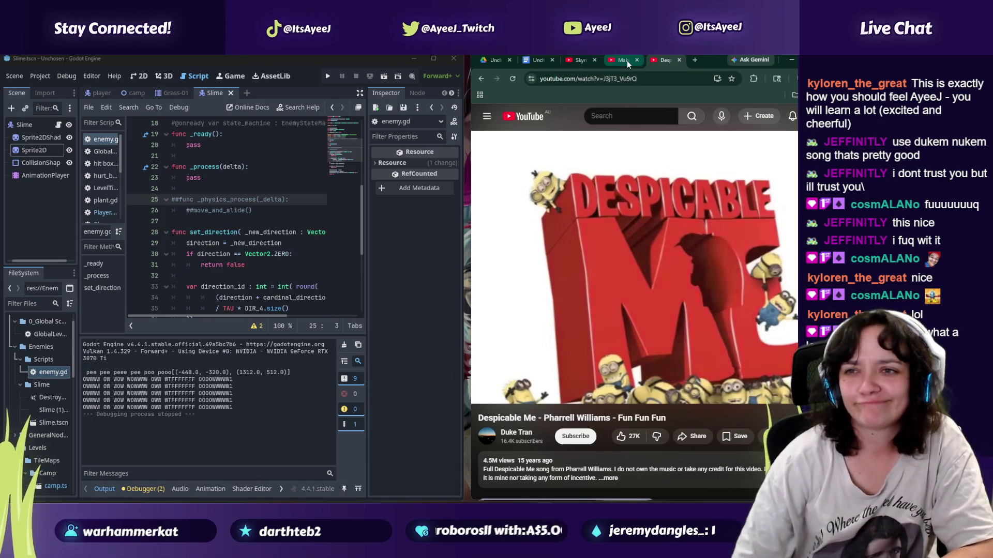
{"action": "left_click", "coordinate": [627, 61]}
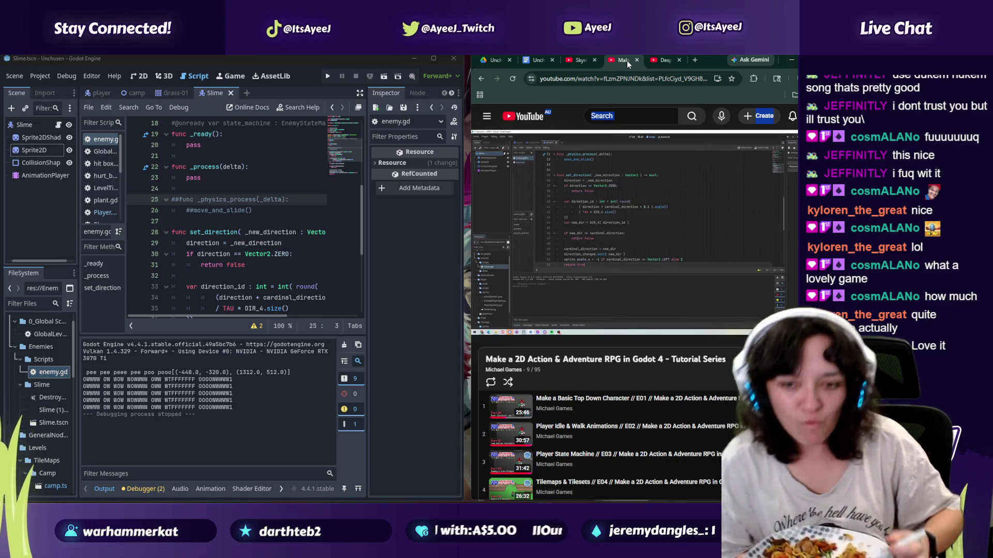
{"action": "left_click", "coordinate": [362, 61]}
{"action": "left_click", "coordinate": [327, 76]}
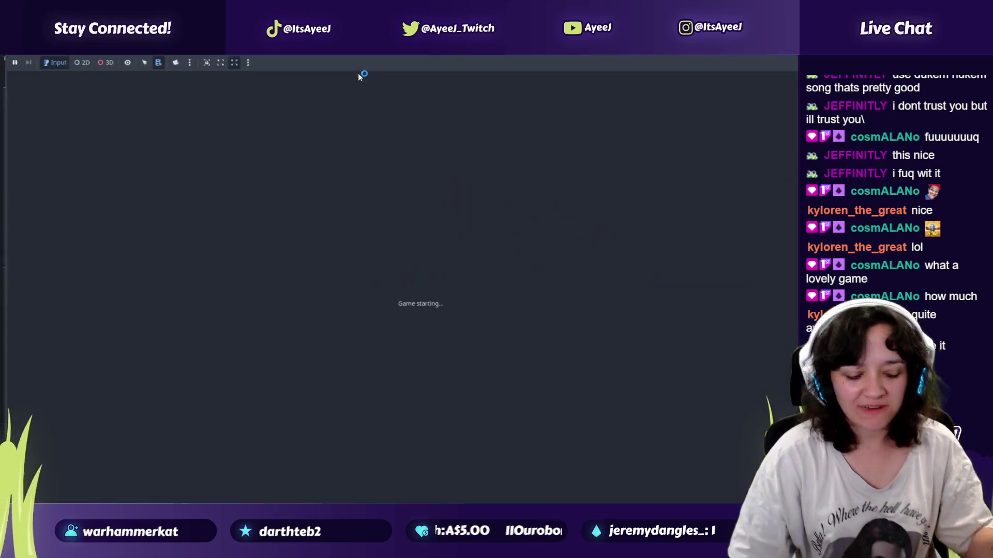
Walk the hero past the orange tree and across the checkered plaza, then close the Unchosen (DEBUG) window
{"action": "key", "text": "Down"}
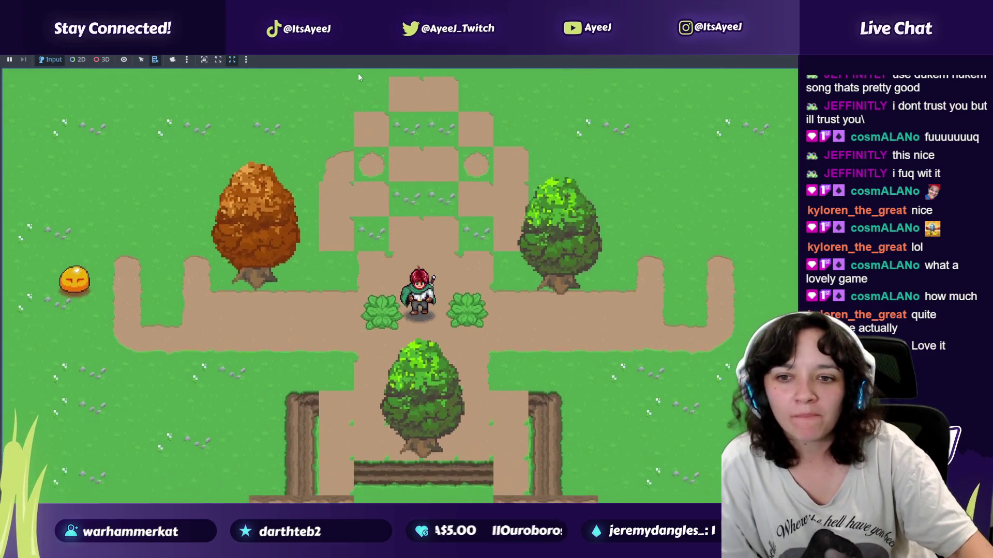
{"action": "key", "text": "Up"}
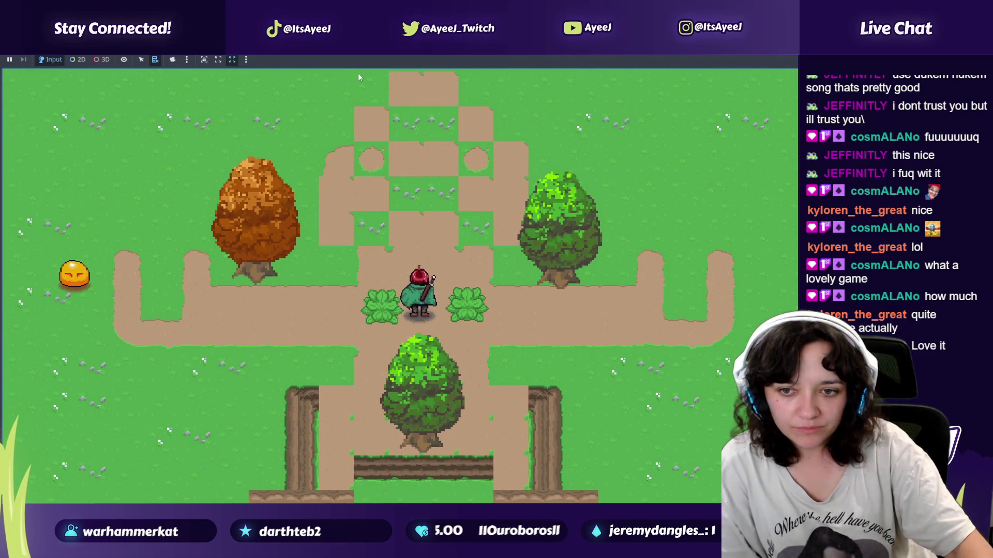
{"action": "key", "text": "Left"}
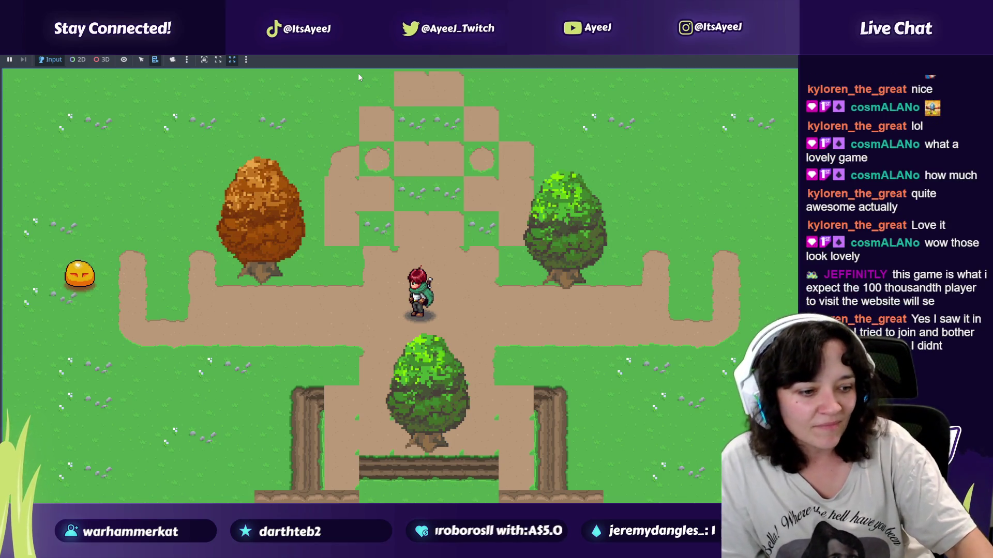
{"action": "key", "text": "Left"}
{"action": "key", "text": "Up"}
{"action": "key", "text": "Left"}
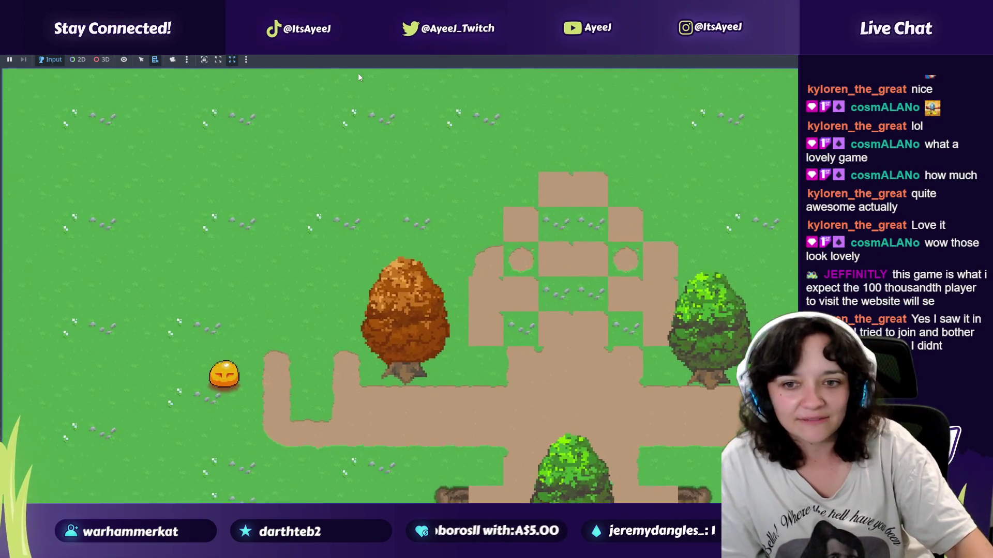
{"action": "key", "text": "Down"}
{"action": "key", "text": "Right"}
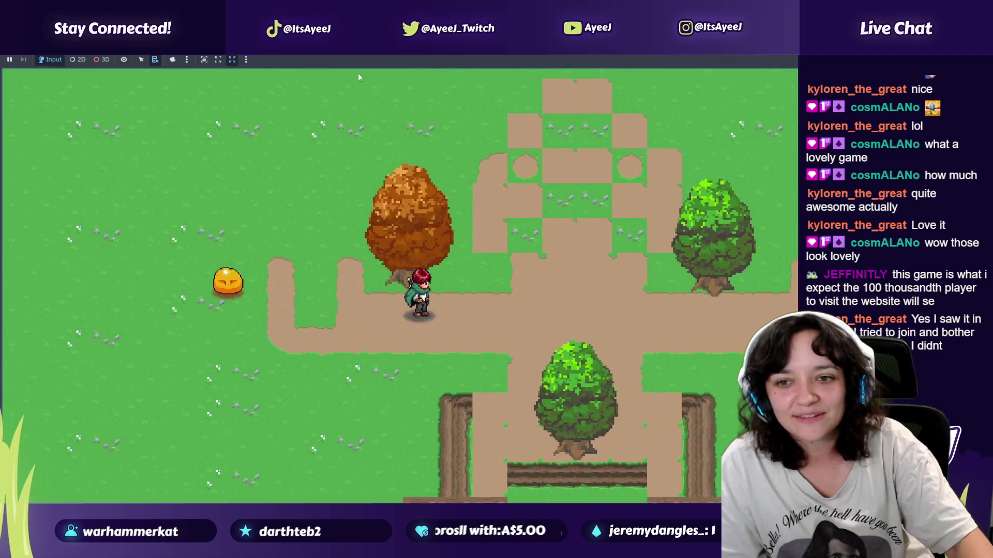
{"action": "key", "text": "Up"}
{"action": "key", "text": "Right"}
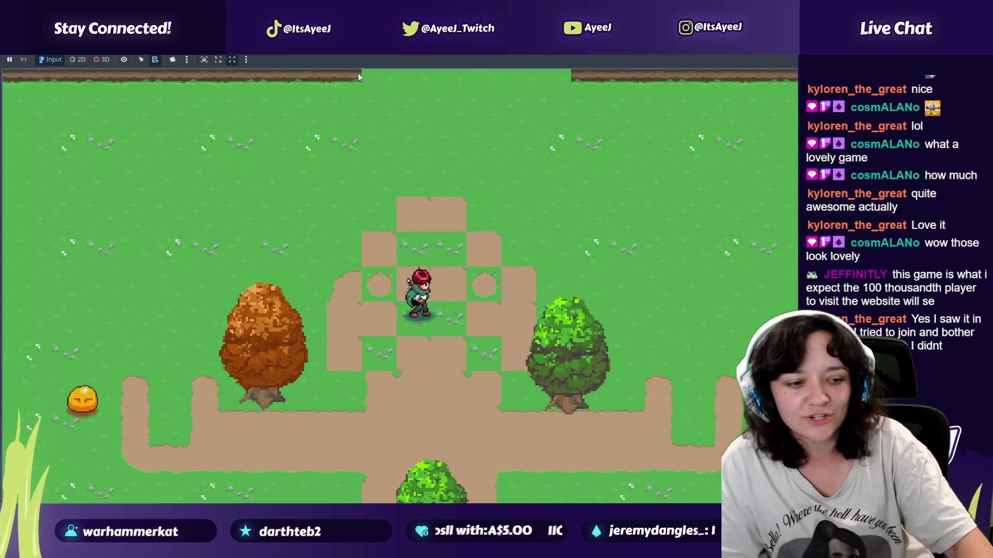
{"action": "key", "text": "Down"}
{"action": "key", "text": "Down"}
{"action": "key", "text": "Left"}
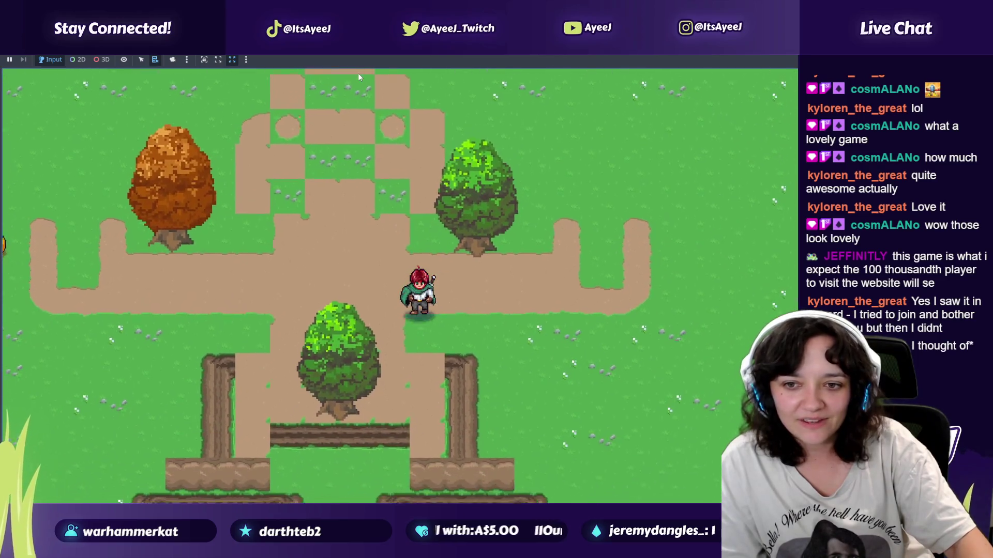
{"action": "key", "text": "Up"}
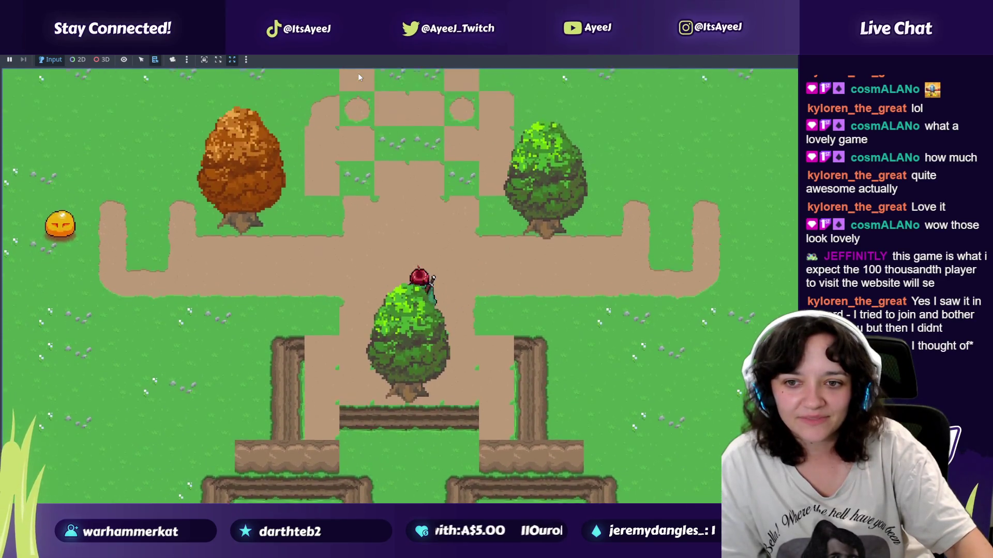
{"action": "key", "text": "Down"}
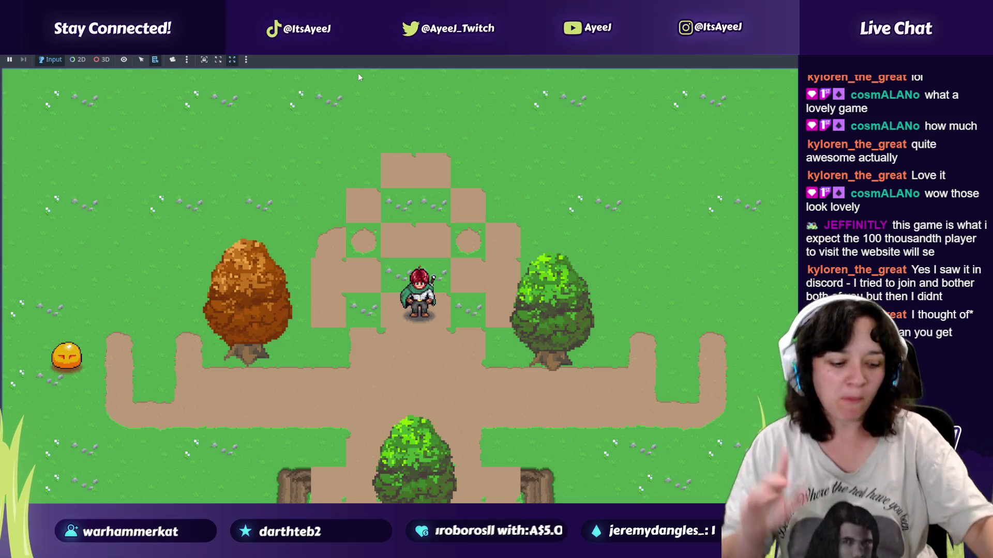
{"action": "key", "text": "alt+Tab"}
{"action": "left_click", "coordinate": [241, 237]}
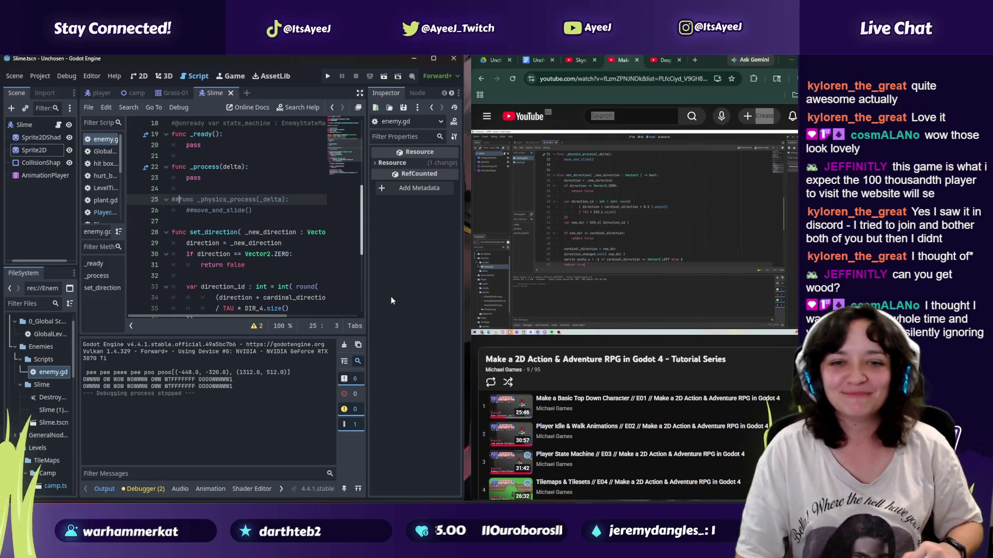
Remove the comment marks from func _physics_process on line 25 and move_and_slide() on line 26
{"action": "key", "text": "BackSpace"}
{"action": "key", "text": "BackSpace"}
{"action": "key", "text": "Down"}
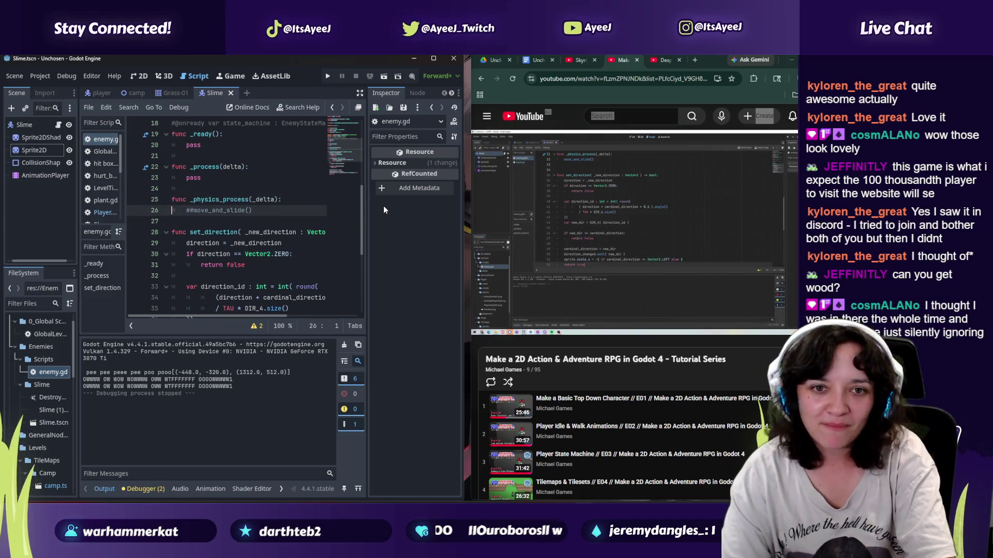
{"action": "key", "text": "BackSpace"}
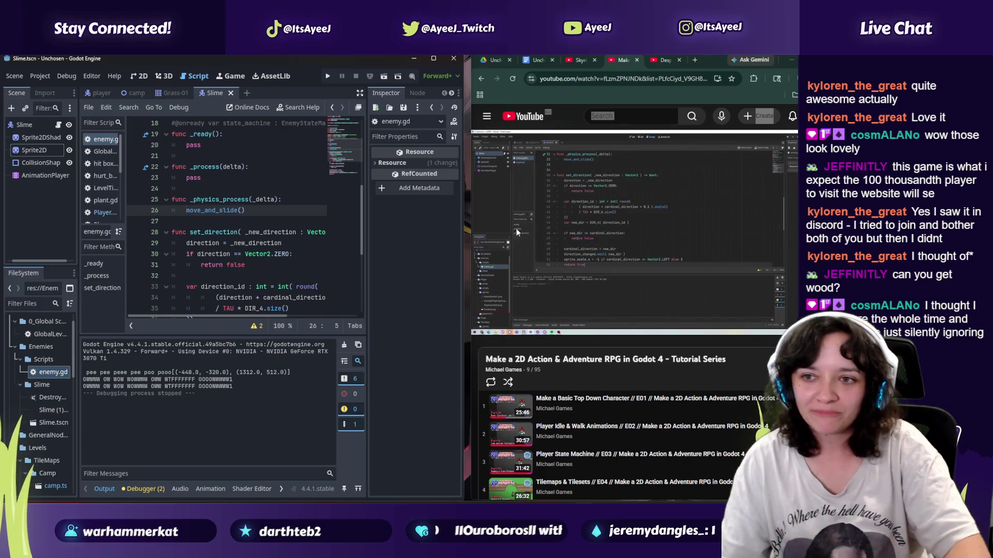
Pause the Godot tutorial video and return to the enemy.gd script editor
{"action": "left_click", "coordinate": [603, 253]}
{"action": "left_click", "coordinate": [588, 62]}
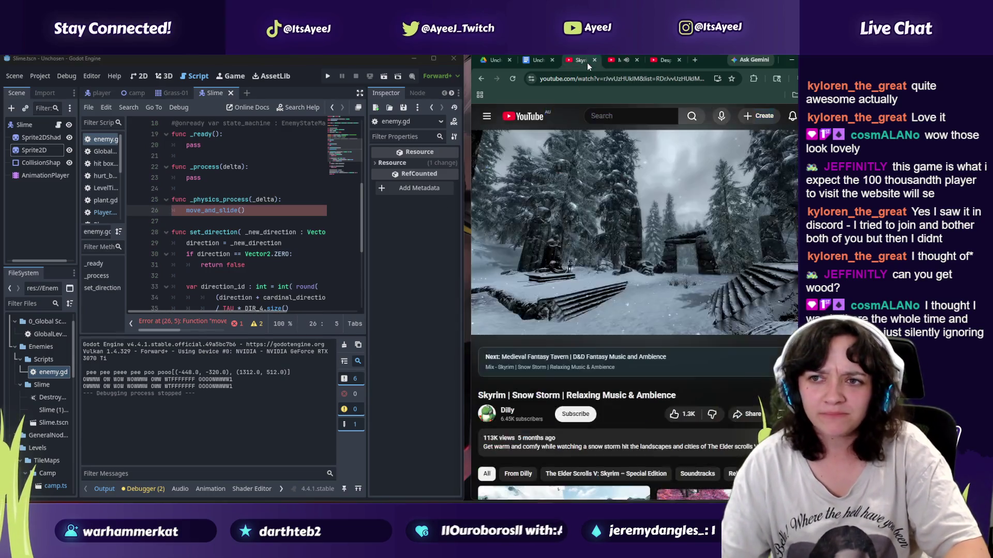
{"action": "left_click", "coordinate": [616, 60]}
{"action": "left_click", "coordinate": [616, 188]}
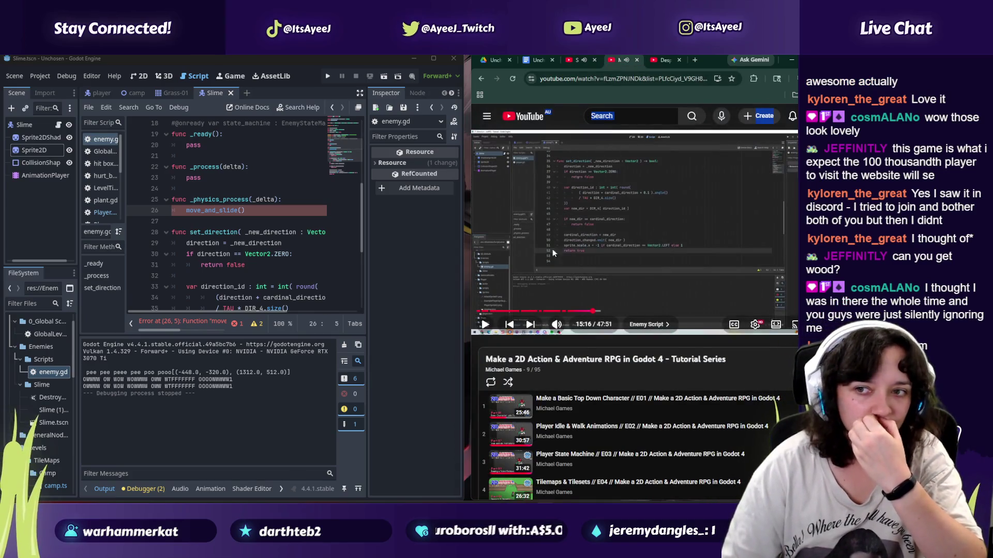
{"action": "left_click", "coordinate": [536, 252]}
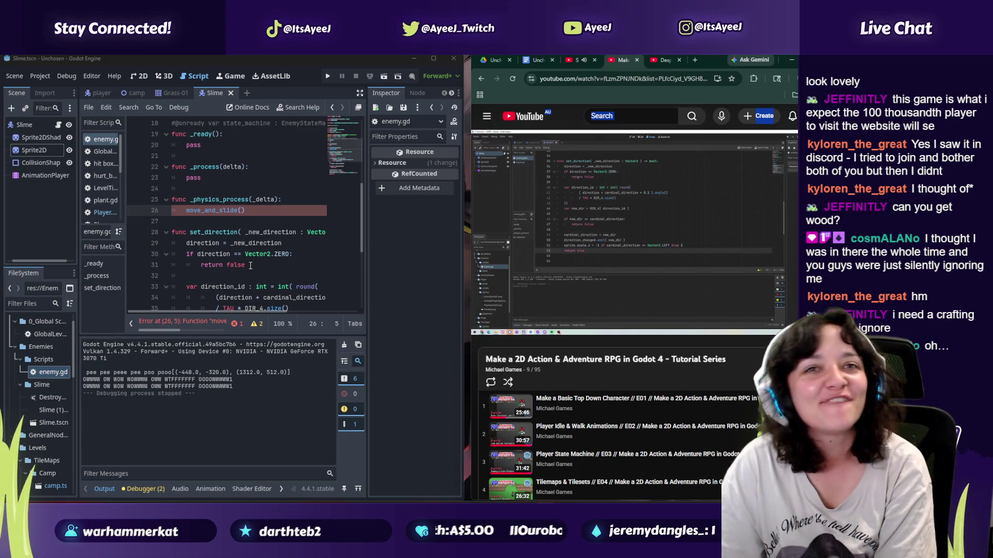
{"action": "scroll", "coordinate": [241, 257], "scroll_direction": "down", "scroll_amount": 3}
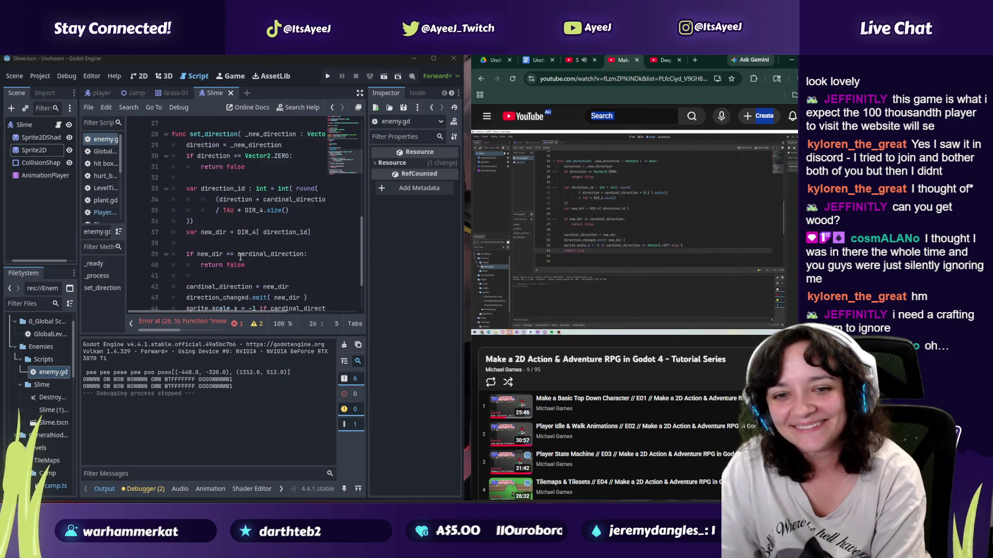
{"action": "scroll", "coordinate": [240, 257], "scroll_direction": "down", "scroll_amount": 2}
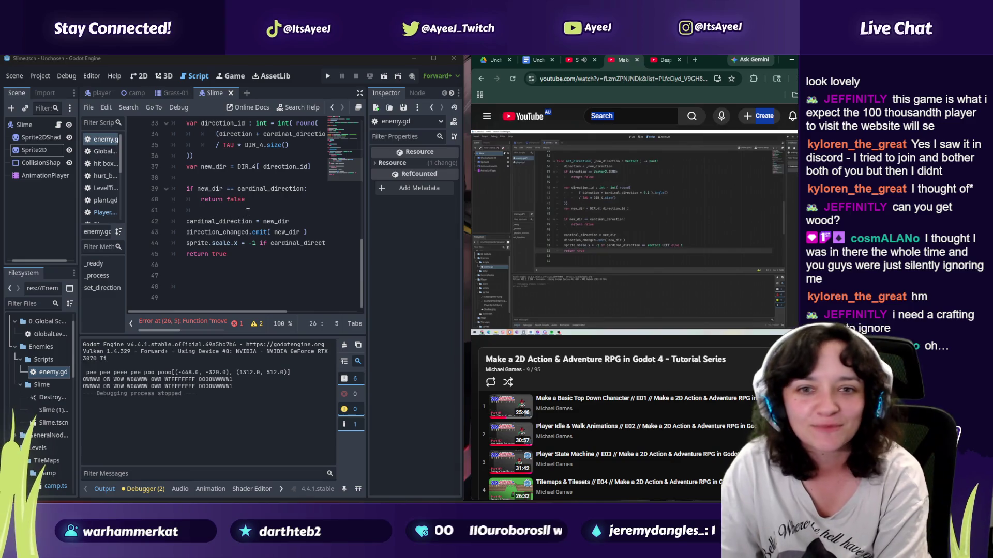
{"action": "left_click", "coordinate": [528, 246]}
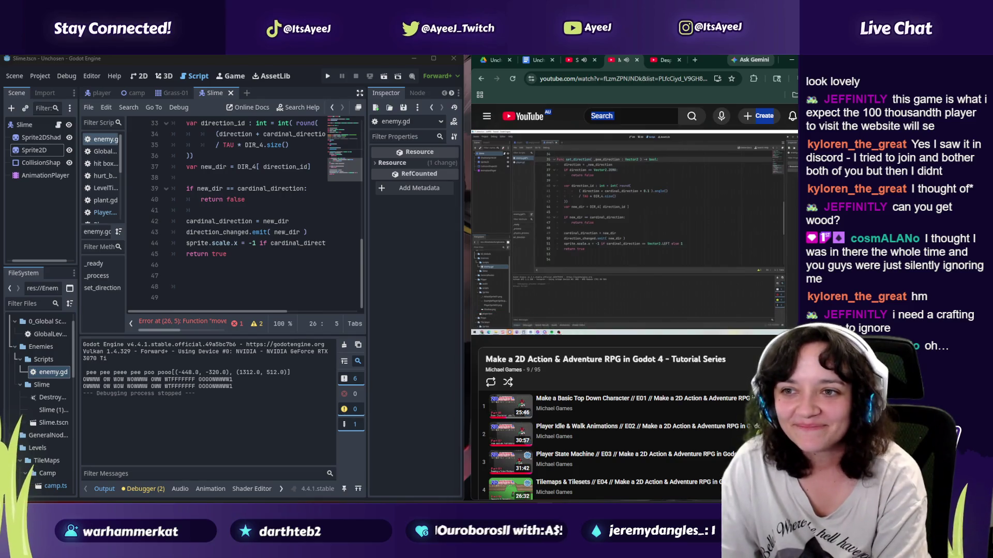
{"action": "left_click", "coordinate": [547, 237]}
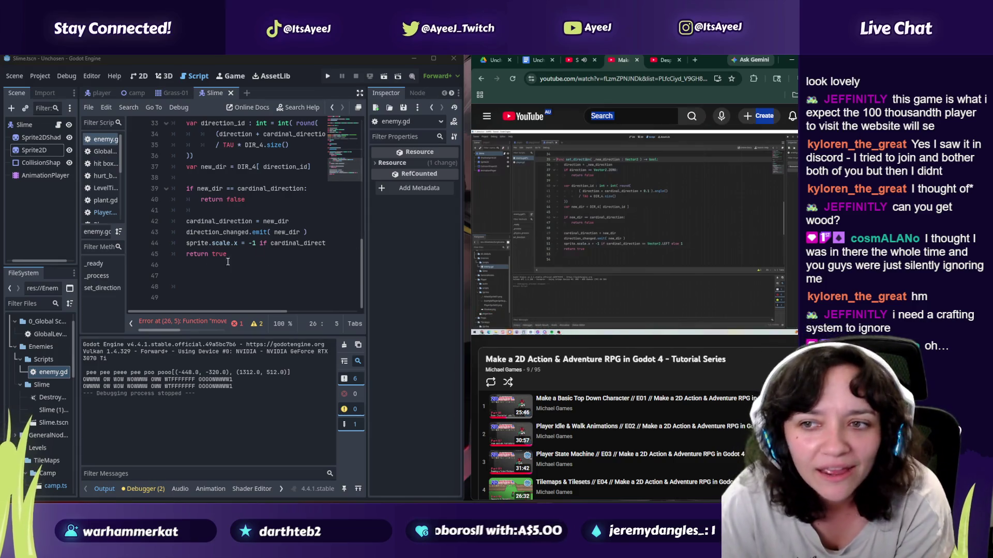
{"action": "left_click", "coordinate": [576, 235]}
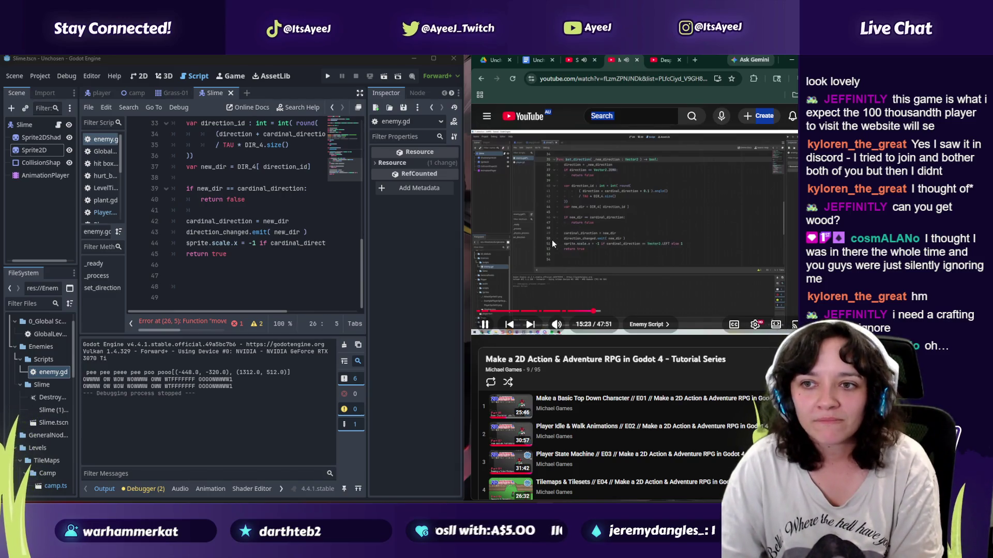
{"action": "scroll", "coordinate": [201, 201], "scroll_direction": "up", "scroll_amount": 2}
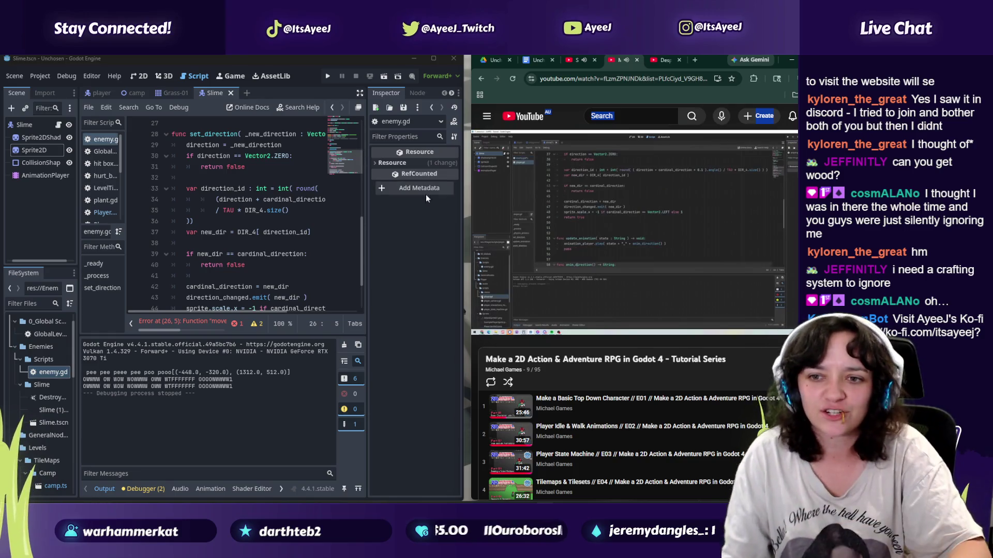
{"action": "mouse_move", "coordinate": [571, 169]}
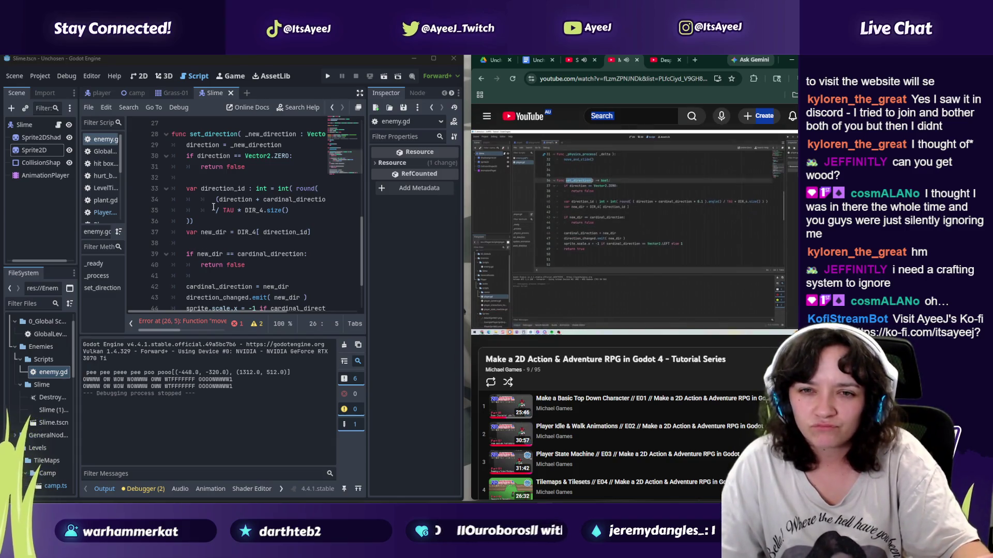
{"action": "scroll", "coordinate": [214, 207], "scroll_direction": "up", "scroll_amount": 2}
{"action": "mouse_move", "coordinate": [591, 227]}
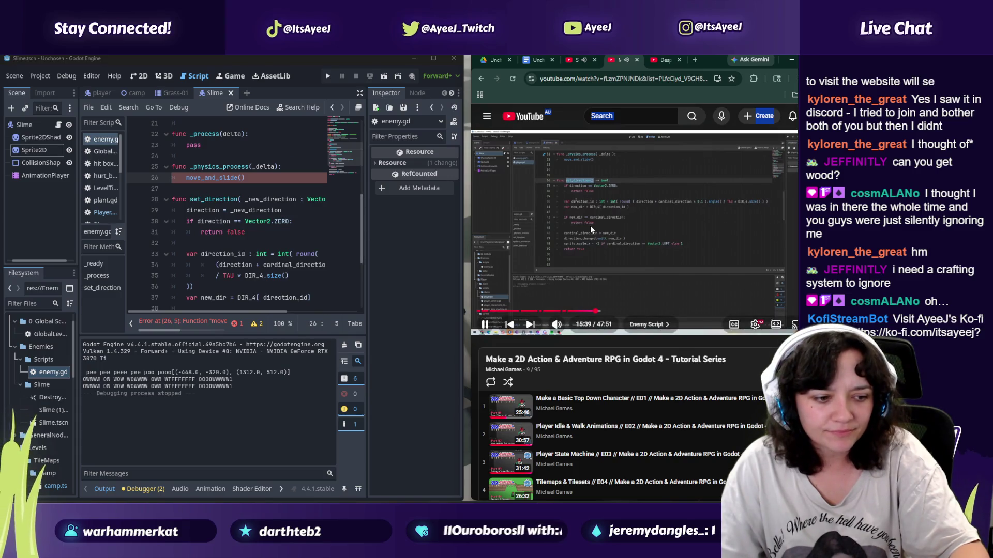
{"action": "left_click", "coordinate": [590, 226]}
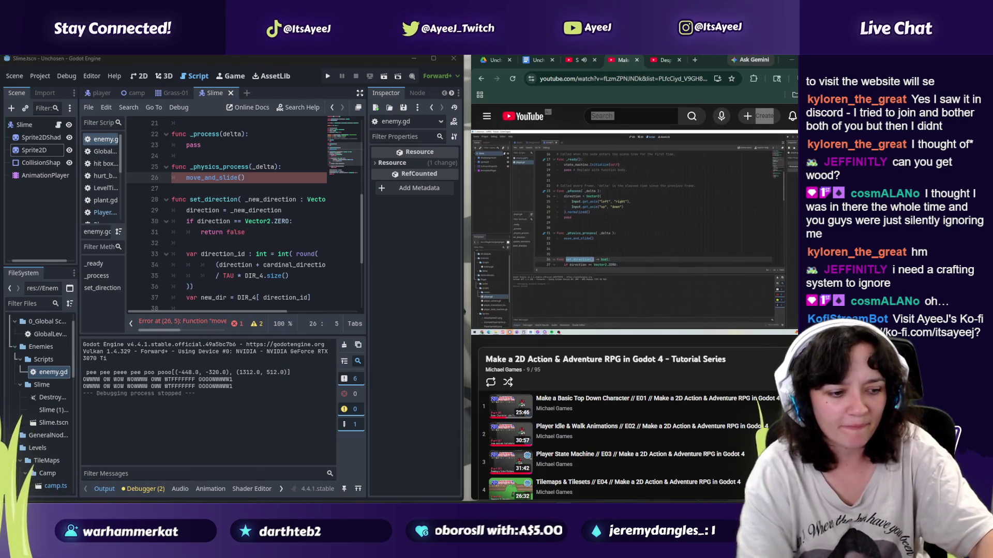
{"action": "left_click", "coordinate": [644, 222]}
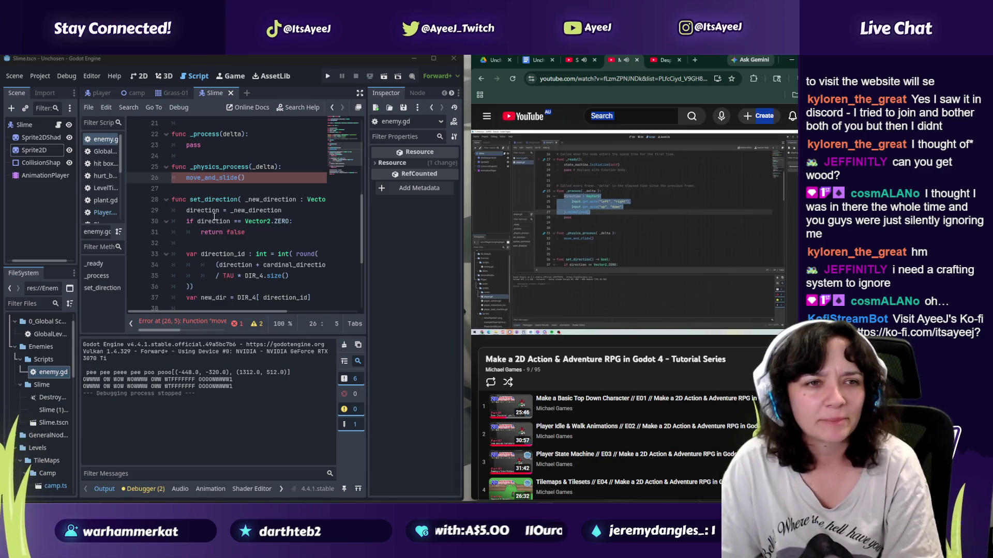
{"action": "mouse_move", "coordinate": [233, 215]}
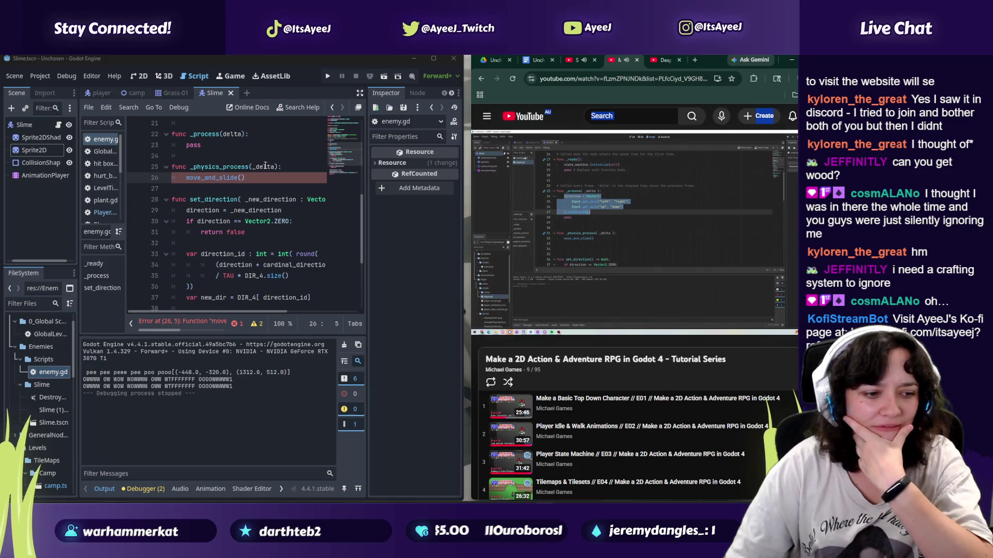
{"action": "left_click", "coordinate": [576, 289]}
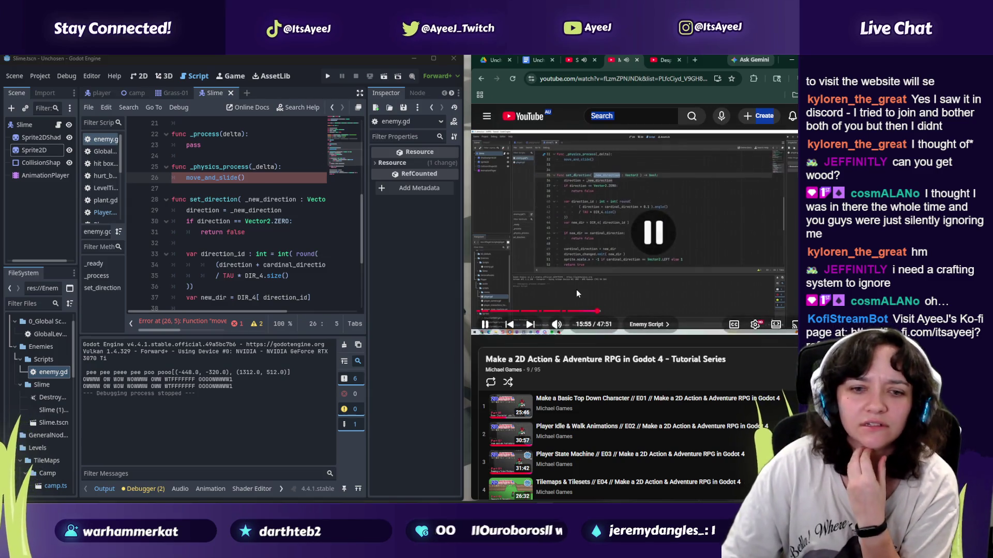
{"action": "left_click", "coordinate": [535, 243]}
{"action": "left_click", "coordinate": [571, 60]}
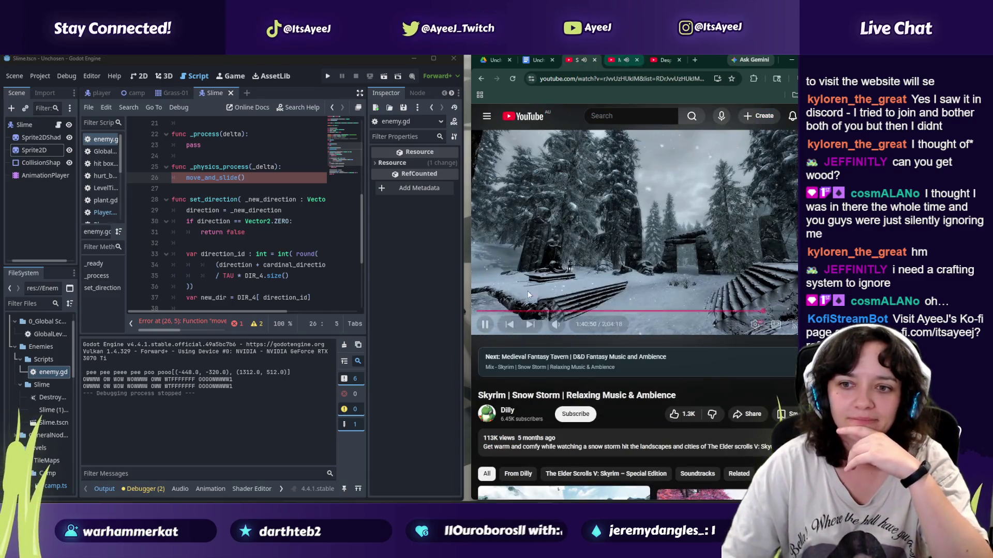
{"action": "left_click", "coordinate": [617, 60]}
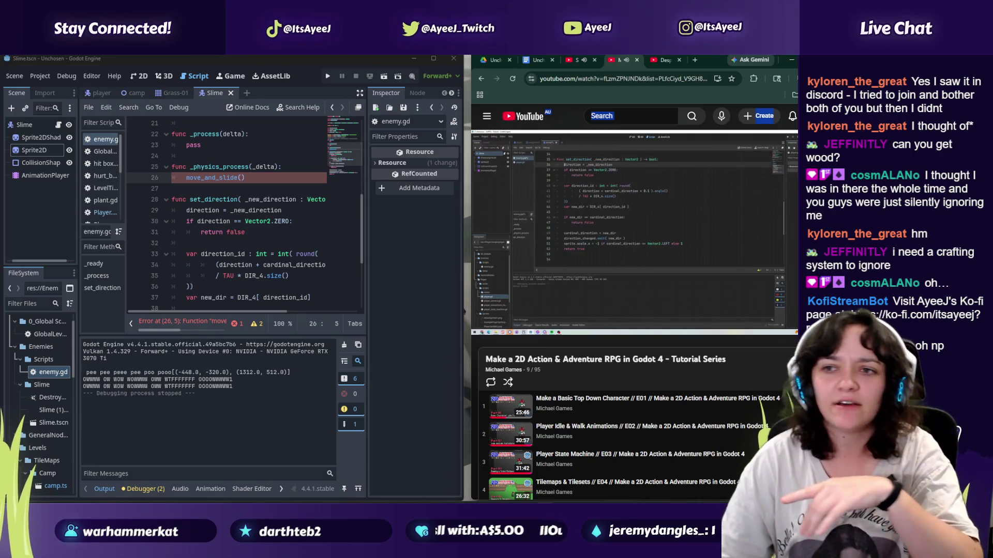
{"action": "mouse_move", "coordinate": [588, 245]}
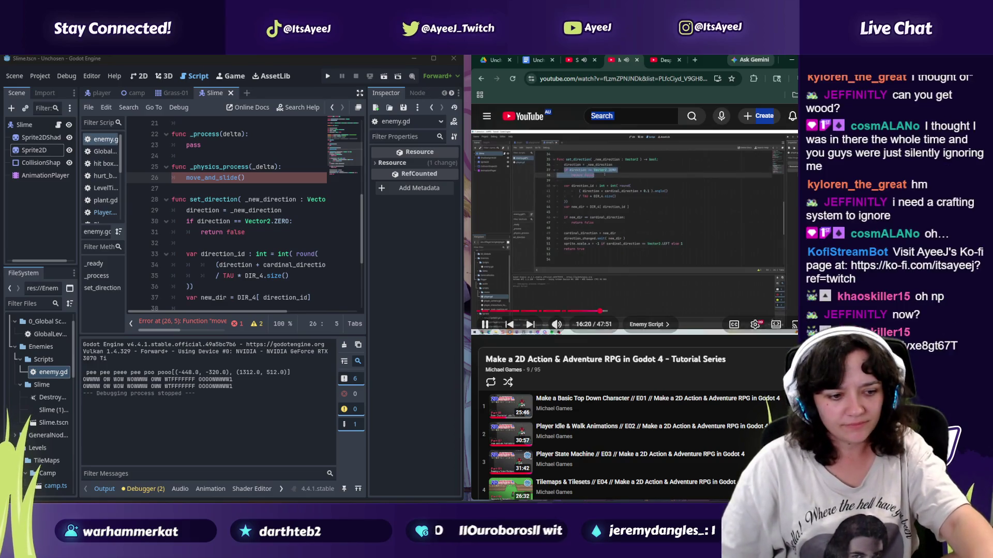
{"action": "left_click", "coordinate": [580, 236]}
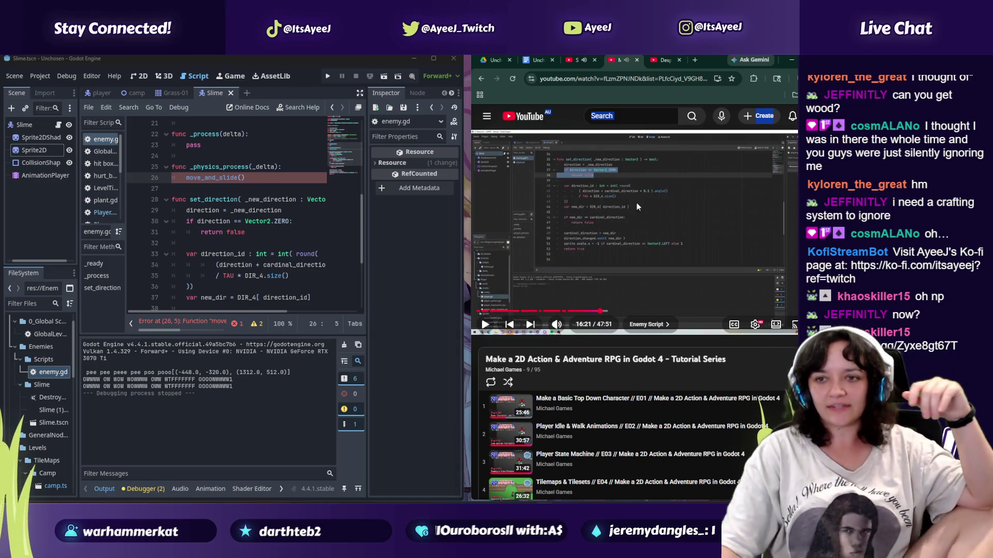
{"action": "left_click", "coordinate": [519, 252]}
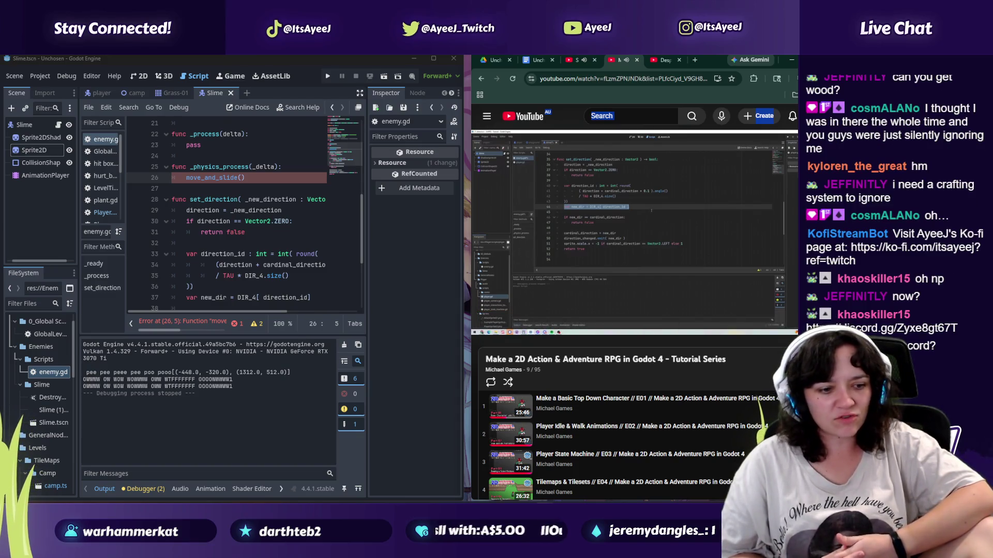
{"action": "mouse_move", "coordinate": [733, 204]}
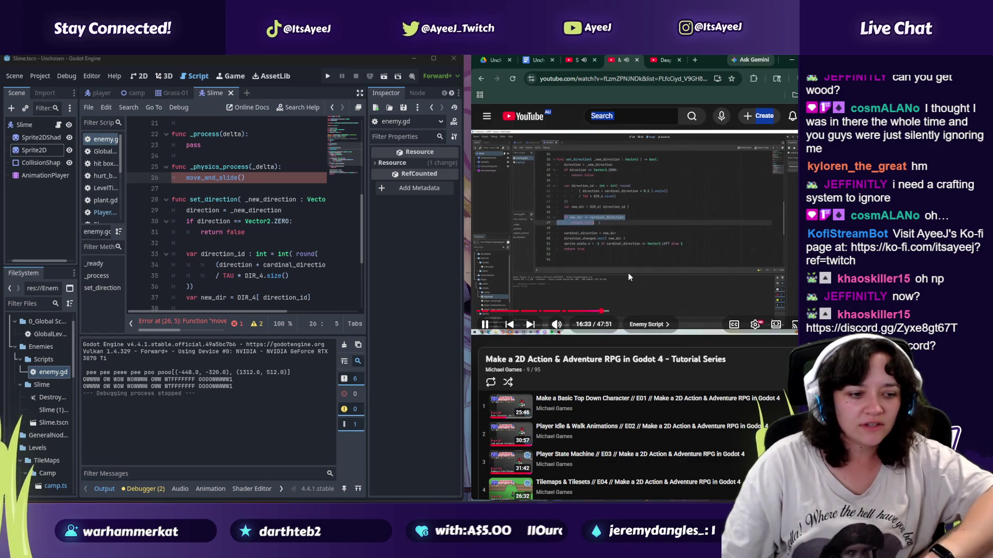
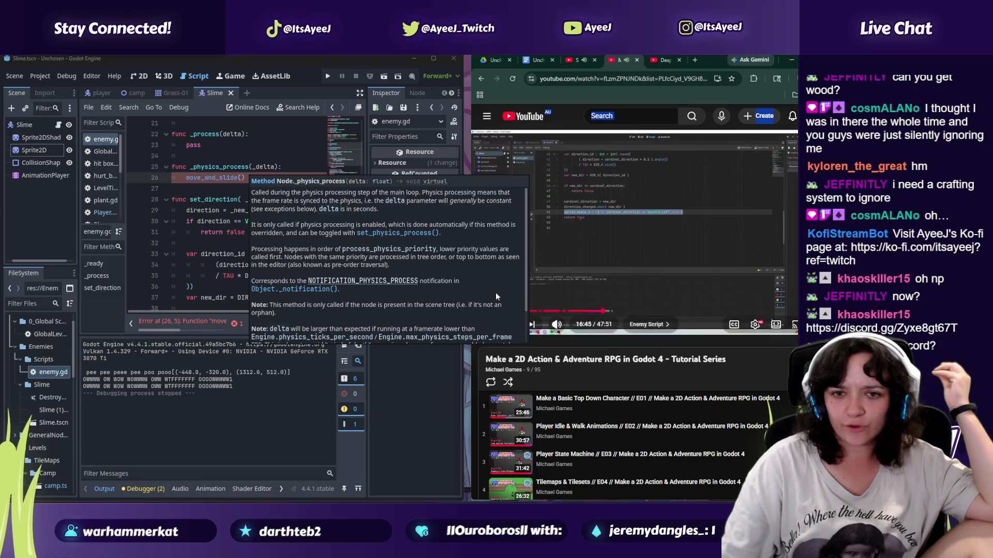
Scroll through enemy.gd and pause the tutorial at the update_animation code
{"action": "scroll", "coordinate": [243, 199], "scroll_direction": "down", "scroll_amount": 2}
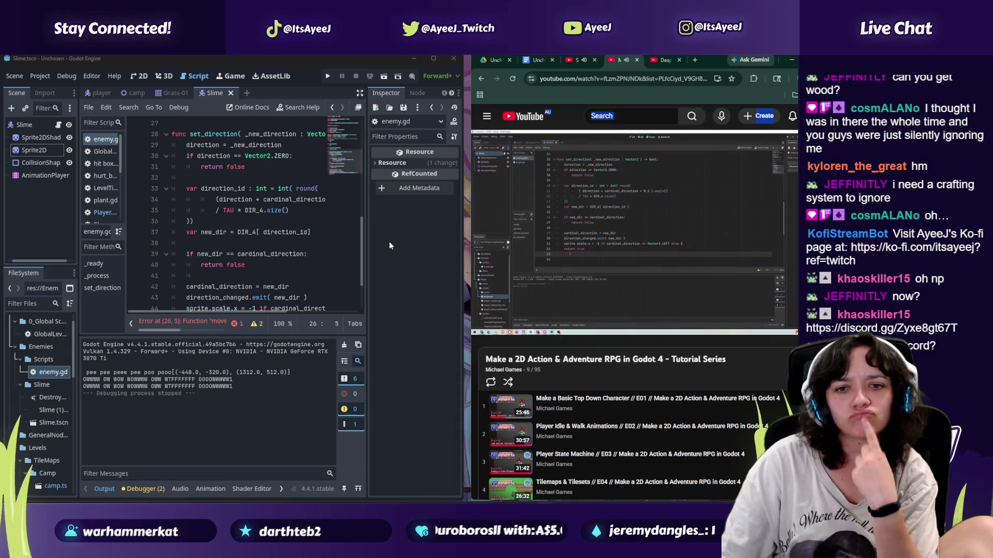
{"action": "scroll", "coordinate": [208, 265], "scroll_direction": "down", "scroll_amount": 2}
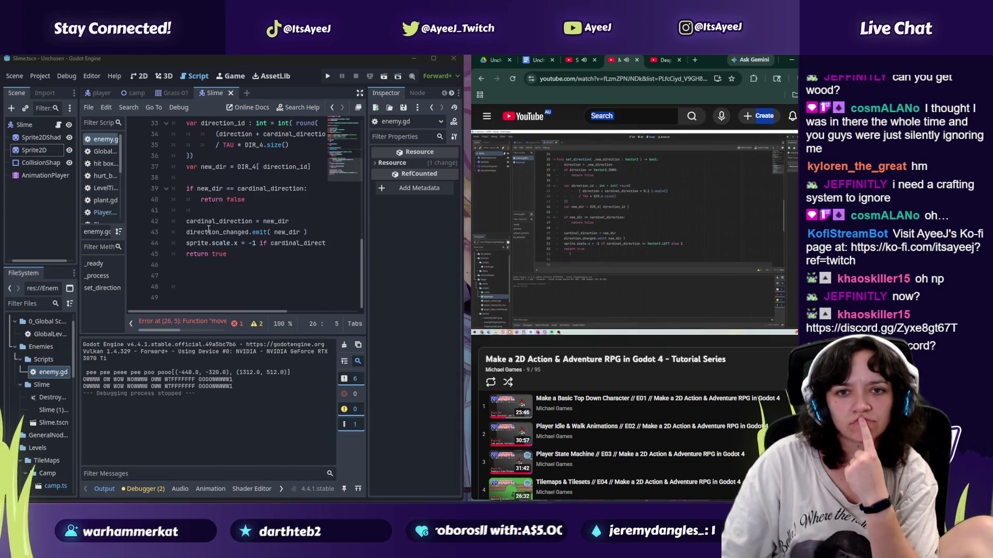
{"action": "scroll", "coordinate": [209, 249], "scroll_direction": "up", "scroll_amount": 1}
{"action": "scroll", "coordinate": [210, 230], "scroll_direction": "down", "scroll_amount": 1}
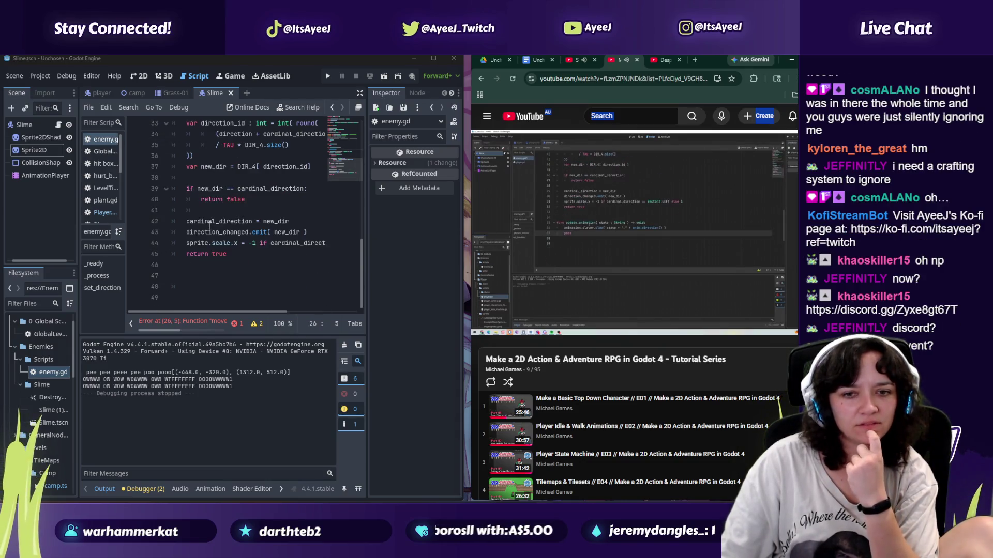
{"action": "key", "text": "XF86AudioPlay"}
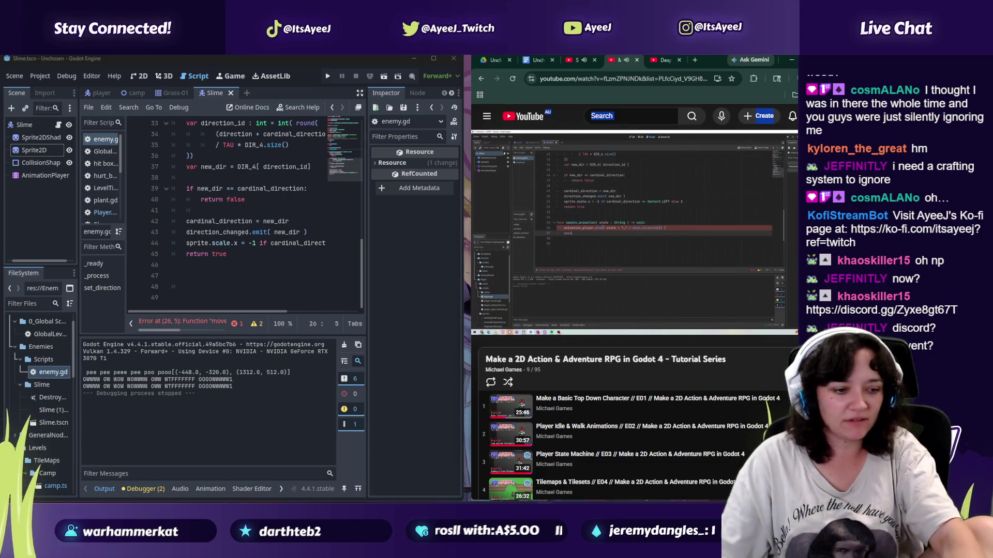
{"action": "key", "text": "XF86AudioPlay"}
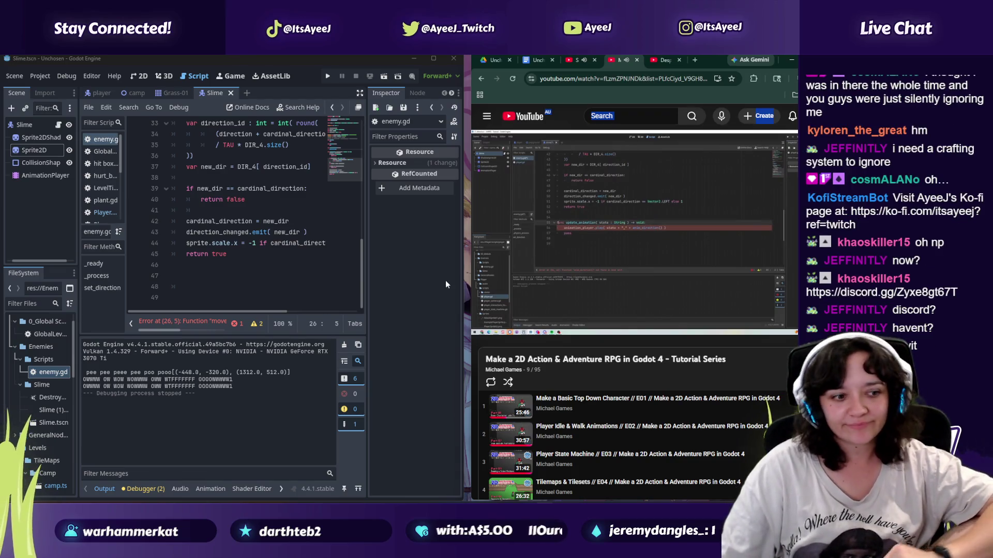
{"action": "mouse_move", "coordinate": [554, 274]}
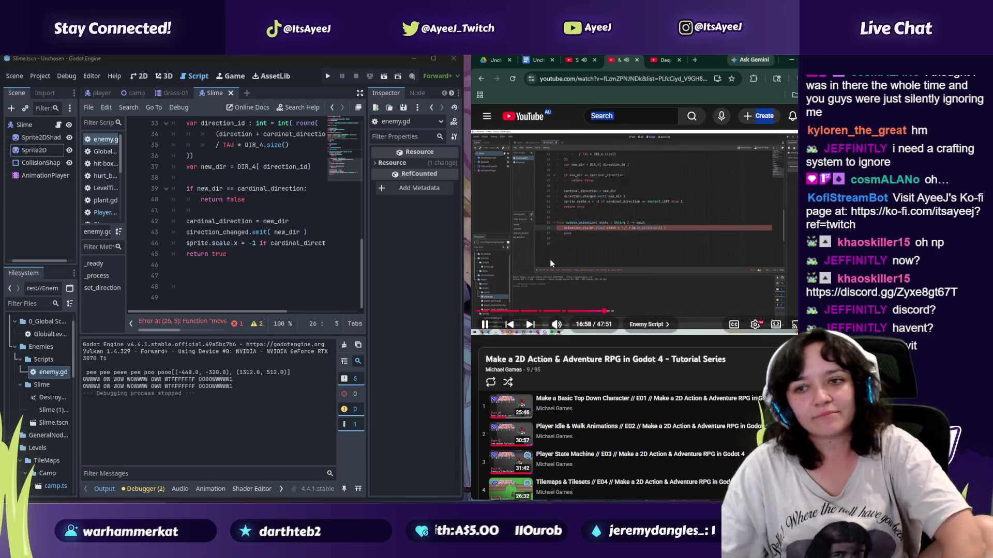
{"action": "left_click", "coordinate": [554, 251]}
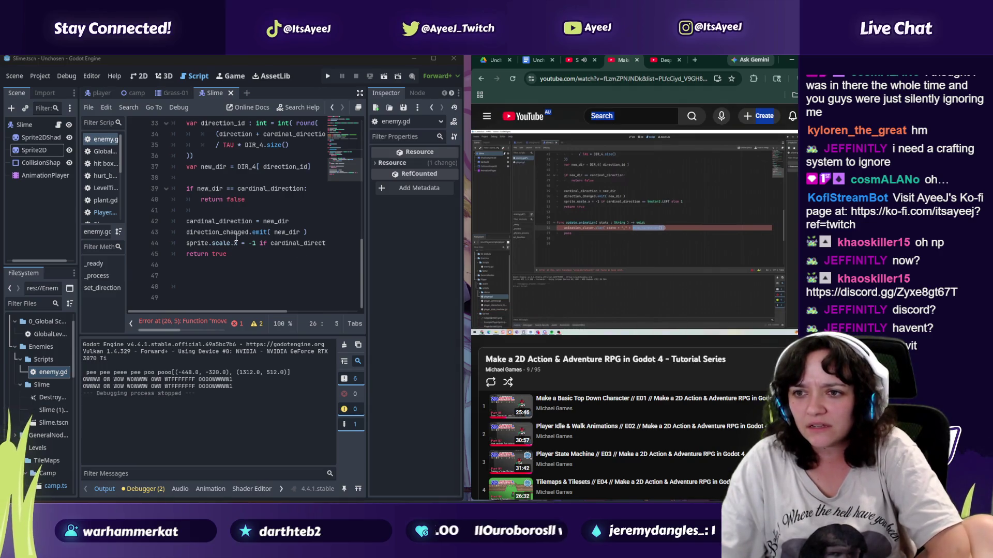
On empty line 47, write the signature func update_animation(state : String) -> void:
{"action": "mouse_move", "coordinate": [236, 238]}
{"action": "left_click", "coordinate": [250, 278]}
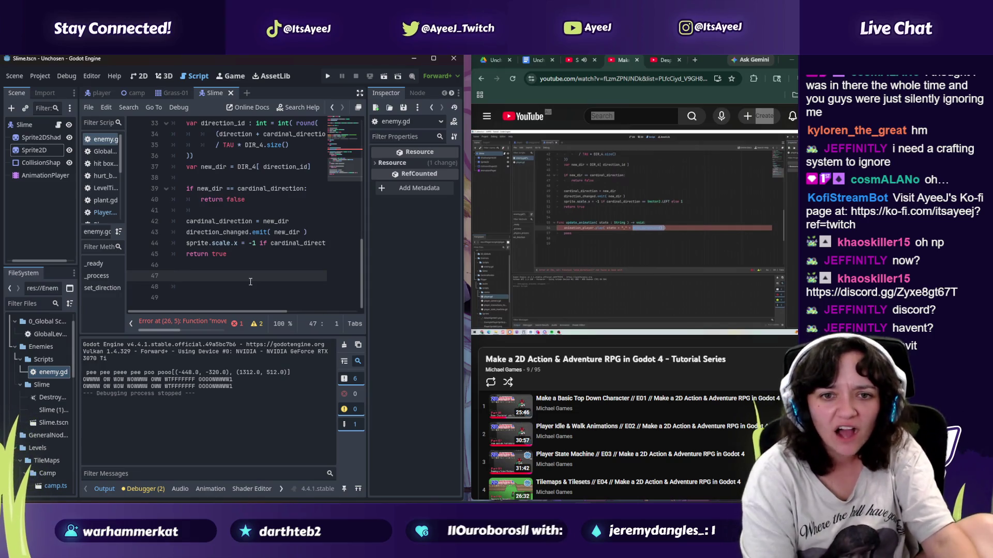
{"action": "type", "text": "func "}
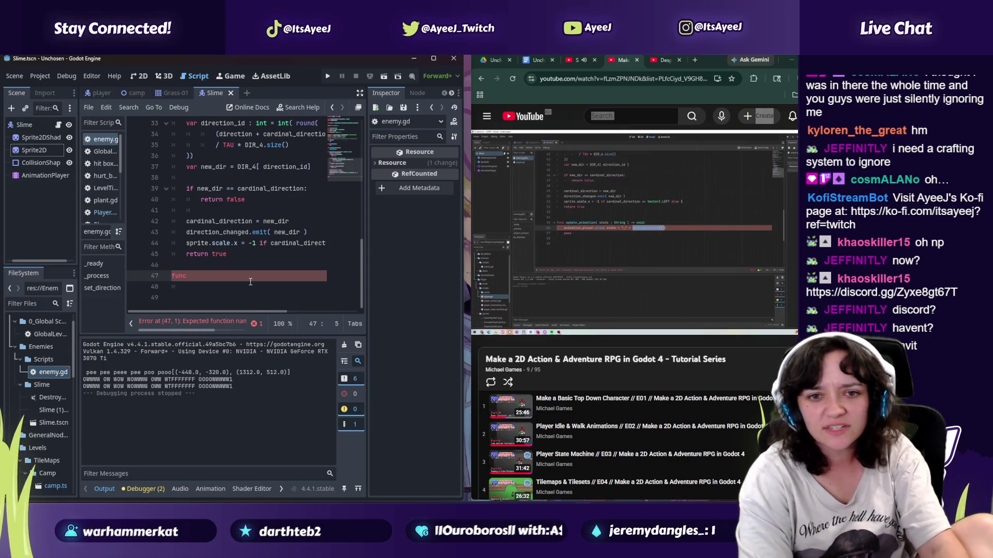
{"action": "type", "text": "update"}
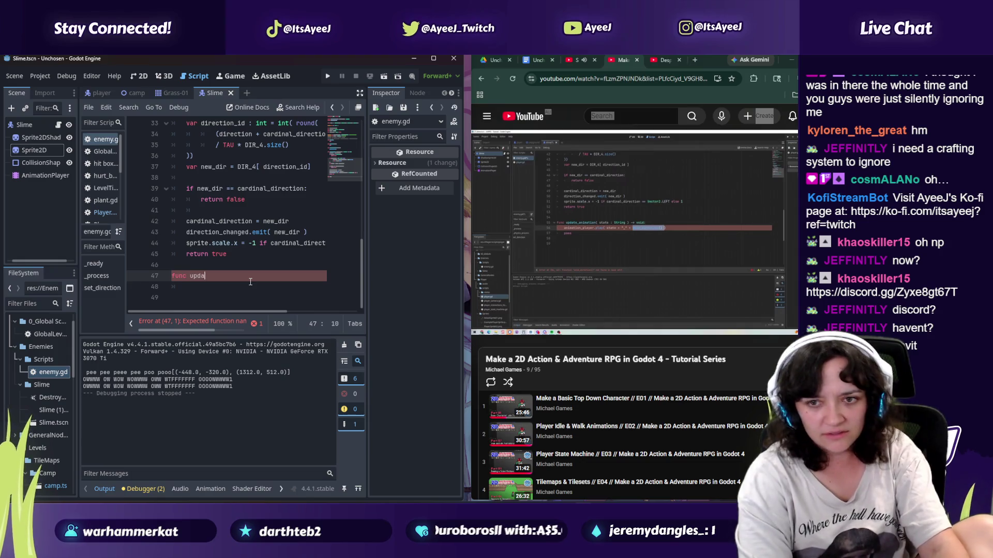
{"action": "type", "text": "_a"}
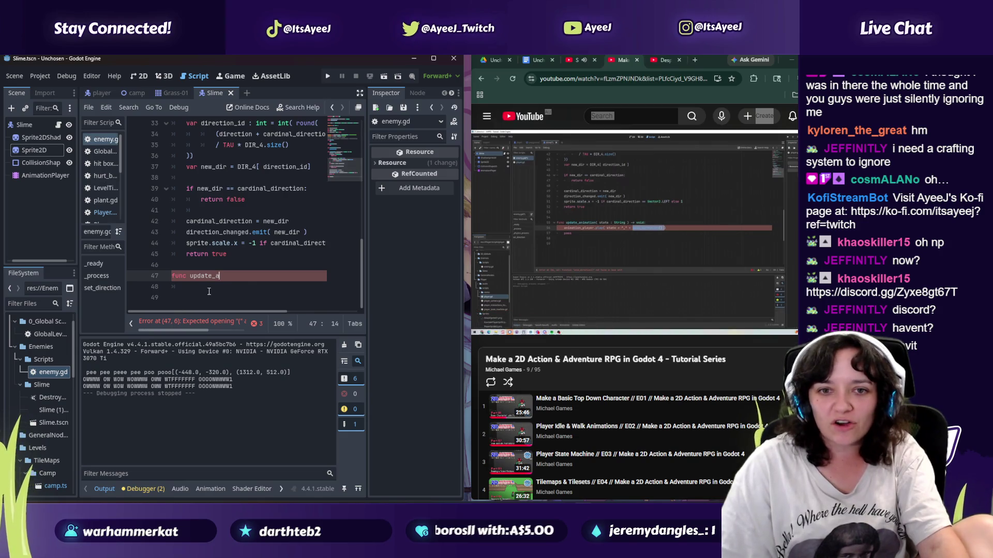
{"action": "type", "text": "nimatio"}
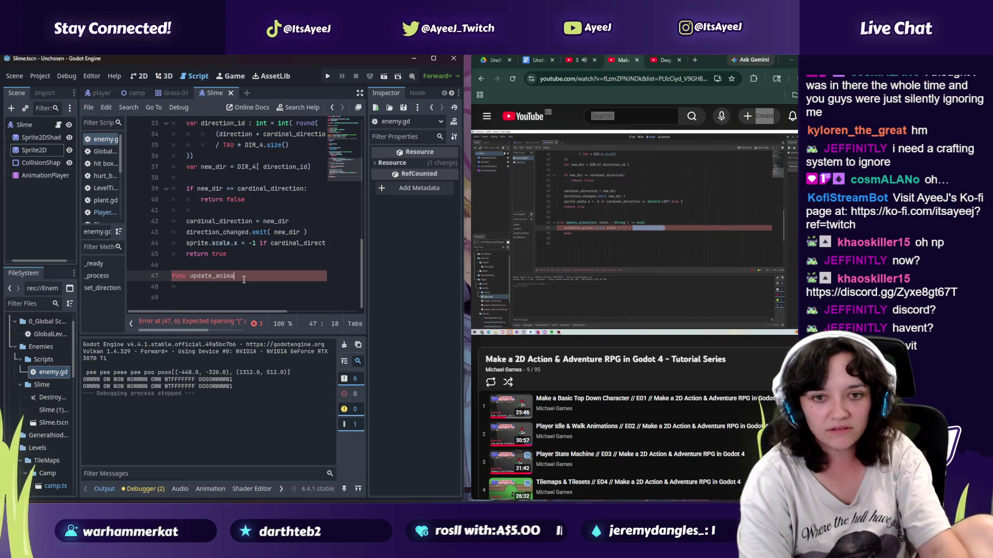
{"action": "type", "text": "n"}
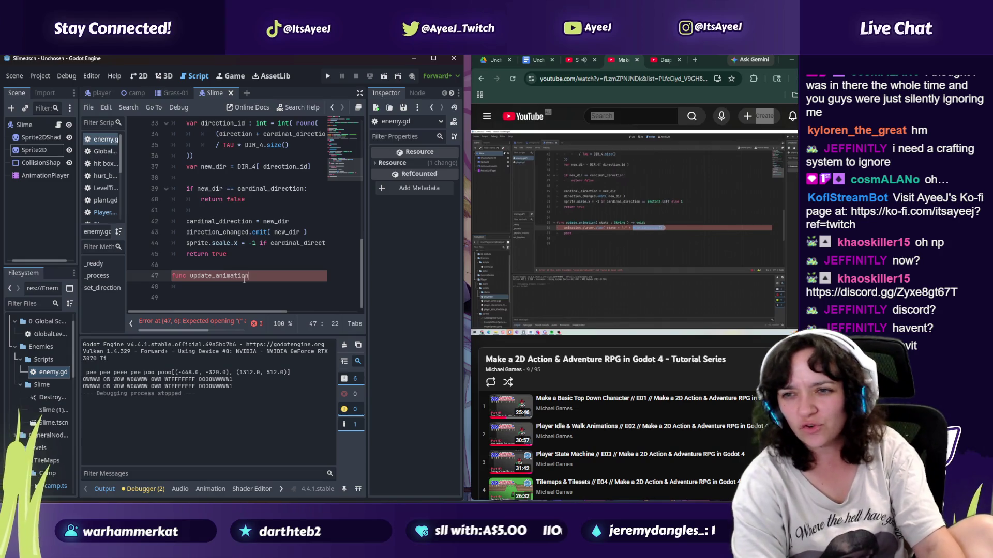
{"action": "type", "text": "( statre"}
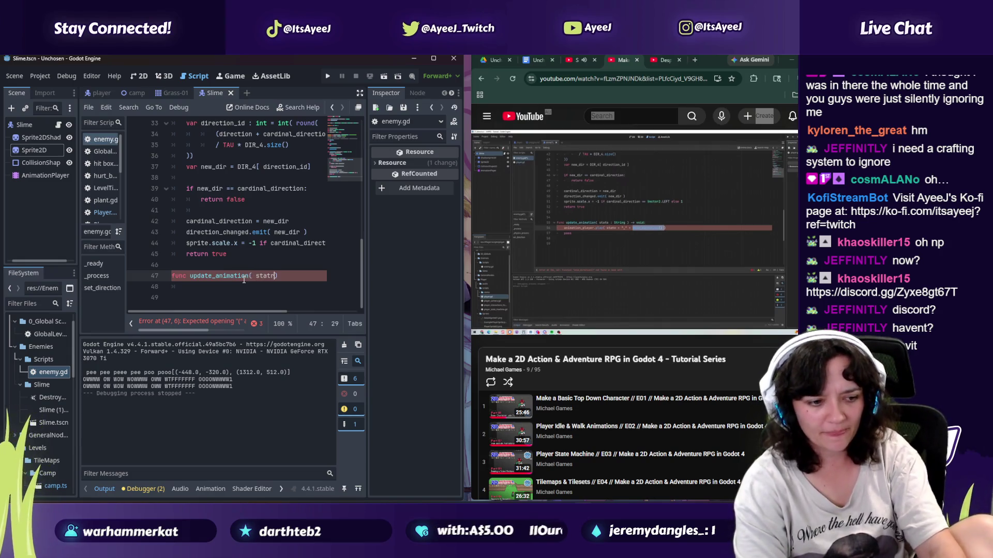
{"action": "key", "text": "BackSpace"}
{"action": "key", "text": "BackSpace"}
{"action": "type", "text": "e"}
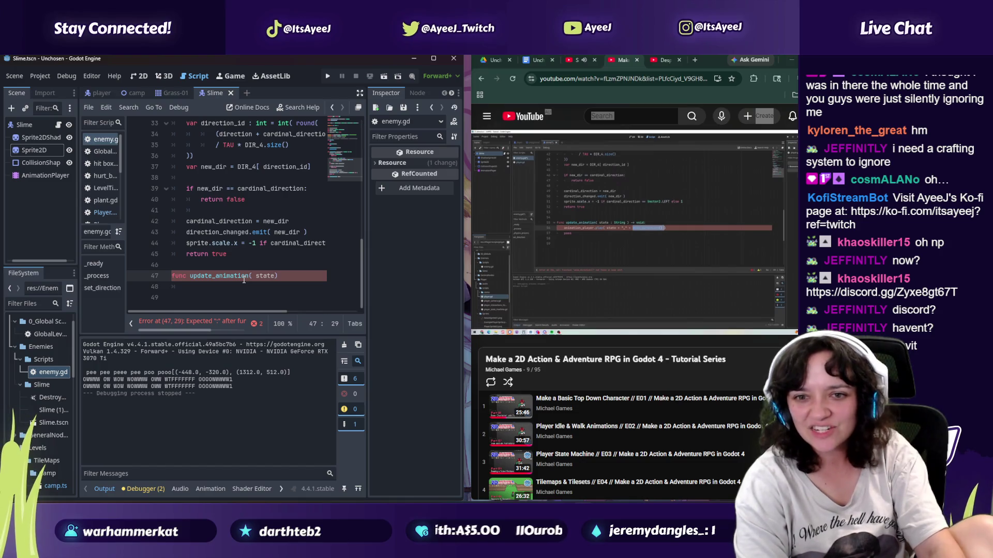
{"action": "type", "text": " : String"}
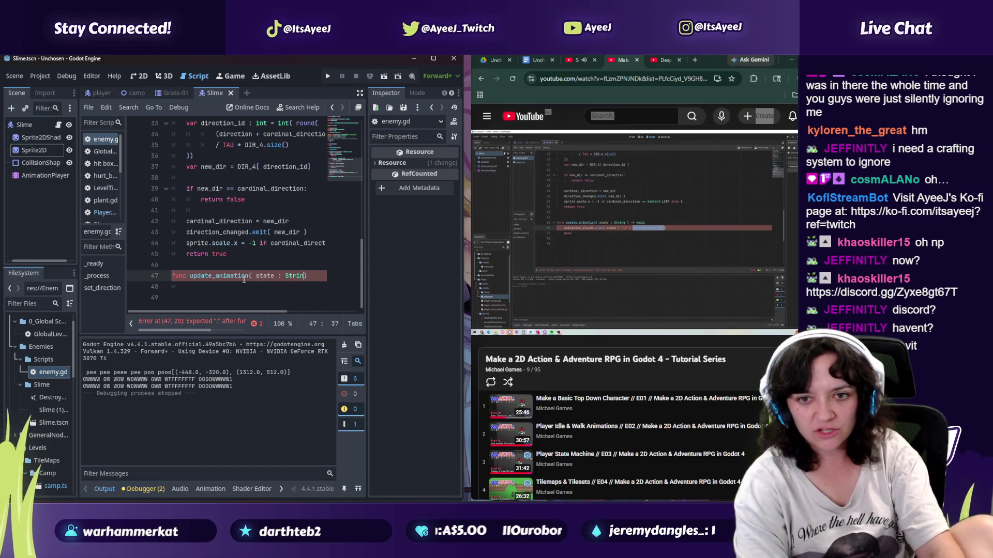
{"action": "type", "text": " )"}
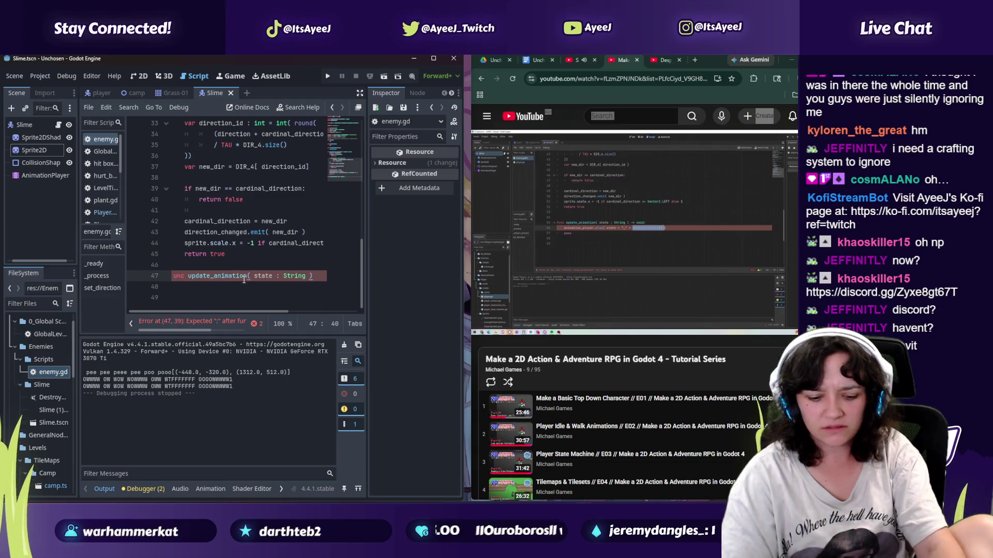
{"action": "type", "text": " ->"}
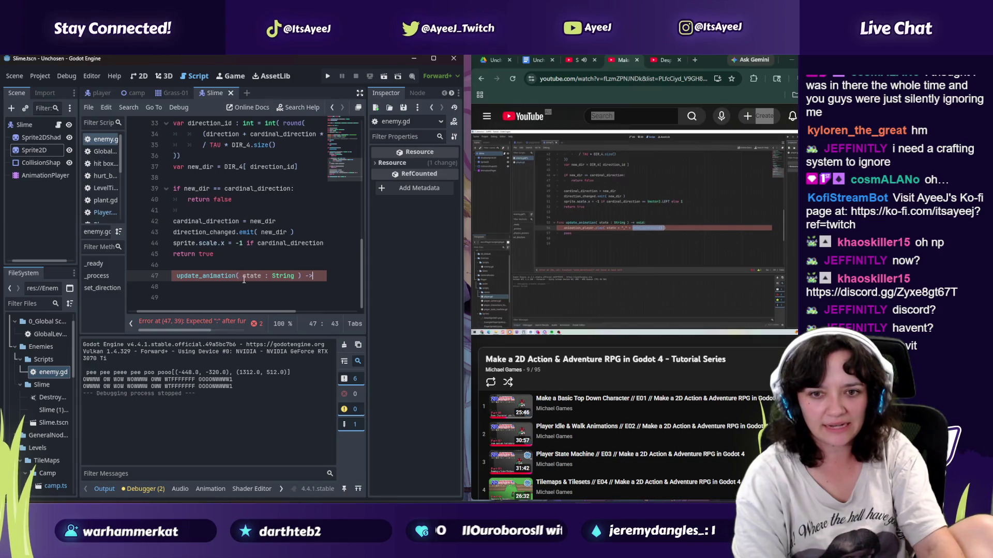
{"action": "type", "text": " void:L"}
{"action": "key", "text": "BackSpace"}
Begin the function body with animation_player.play(state + "_" using autocomplete
{"action": "key", "text": "Return"}
{"action": "type", "text": "animation"}
{"action": "key", "text": "Return"}
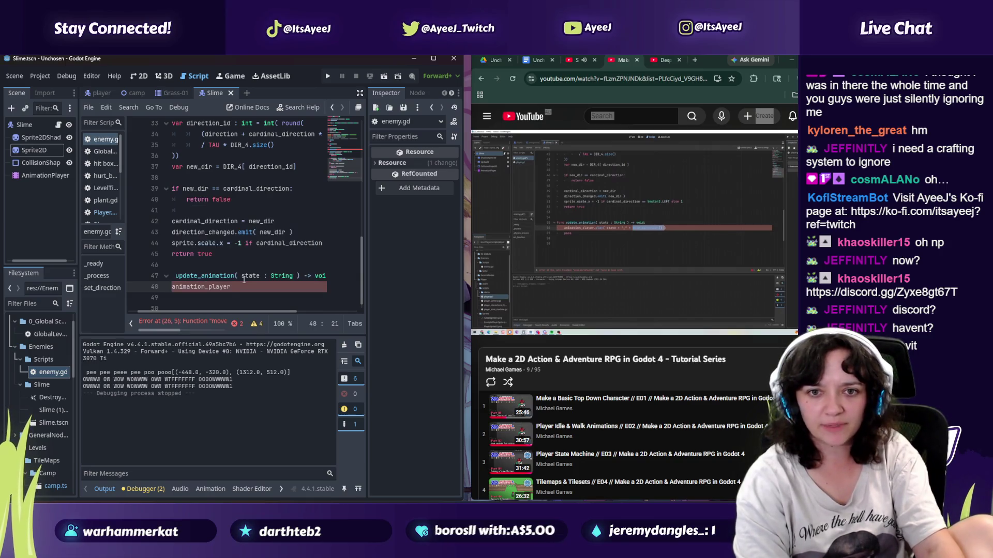
{"action": "type", "text": "play"}
{"action": "key", "text": "Return"}
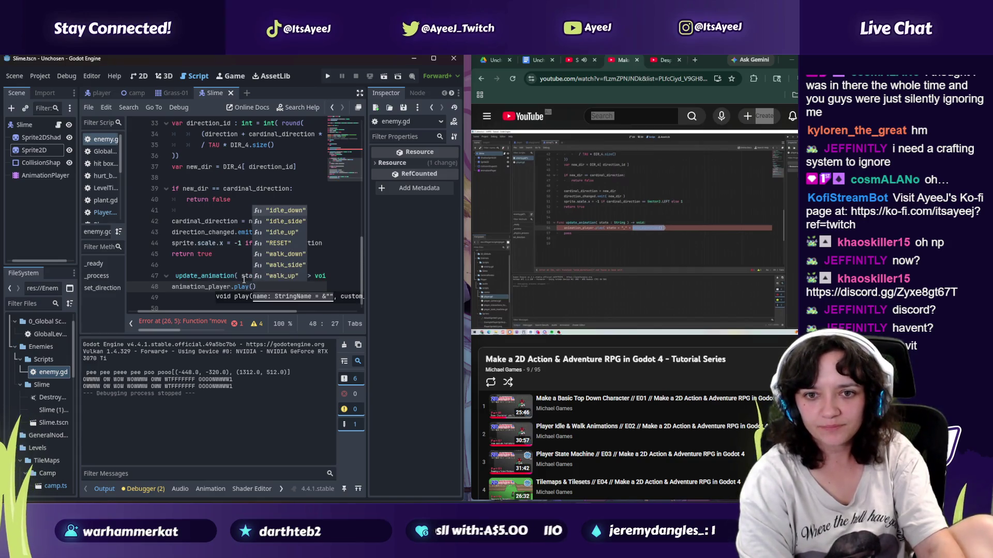
{"action": "type", "text": "state"}
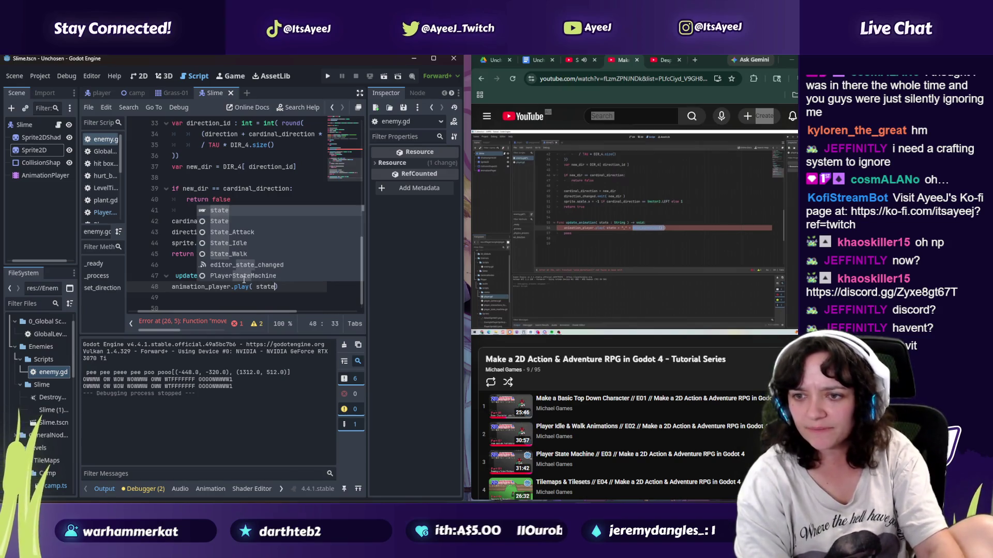
{"action": "type", "text": " + "}
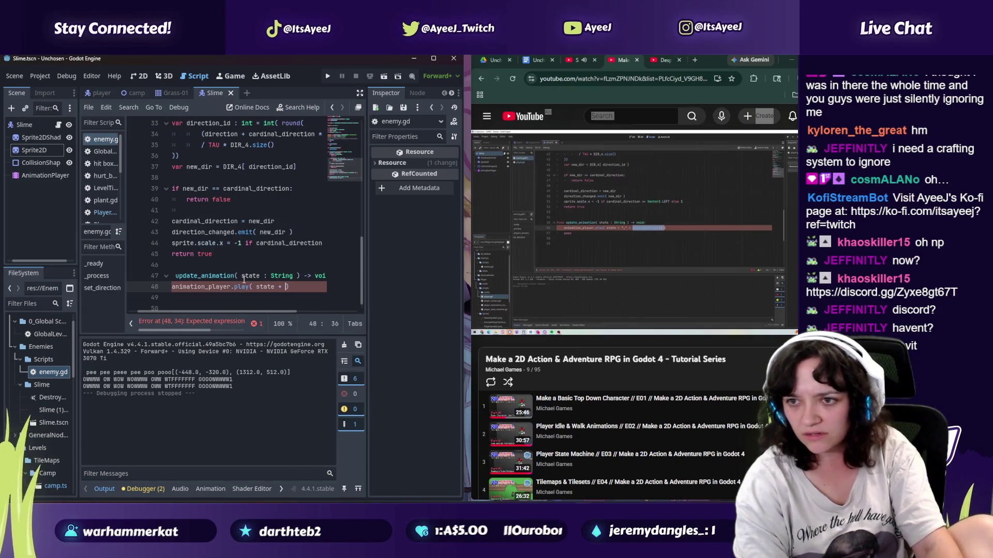
{"action": "type", "text": "\""}
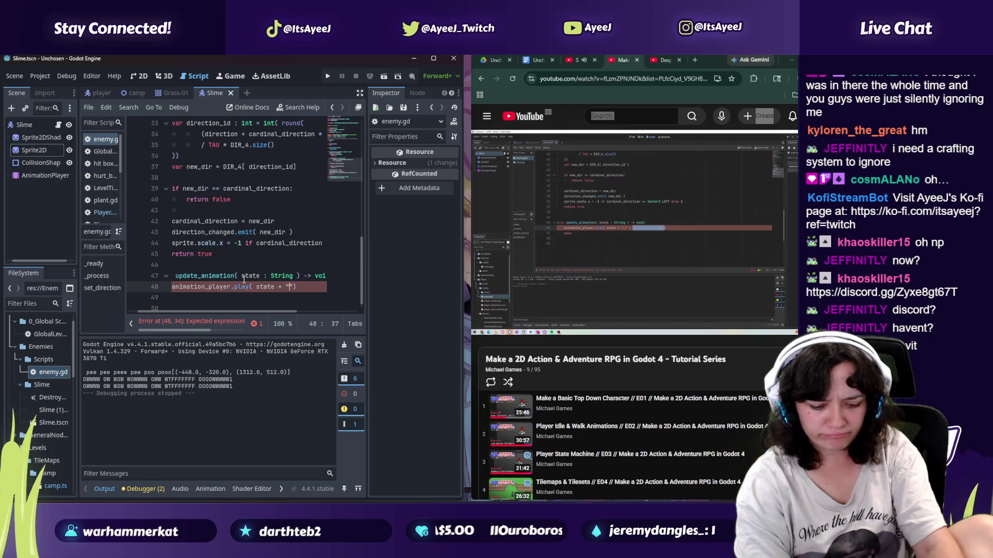
{"action": "type", "text": "_"}
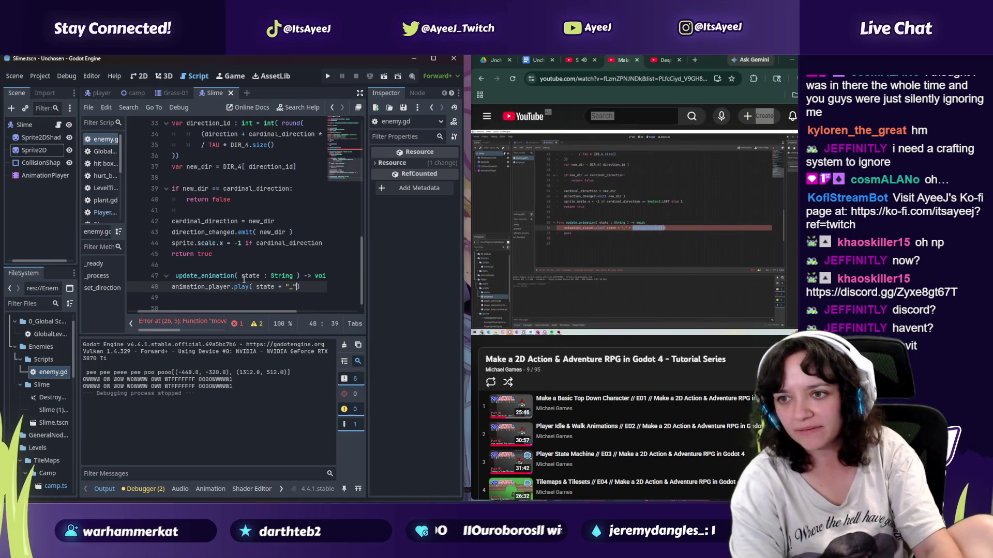
Following the tutorial, append anim_direction() to the play call
{"action": "left_click", "coordinate": [597, 264]}
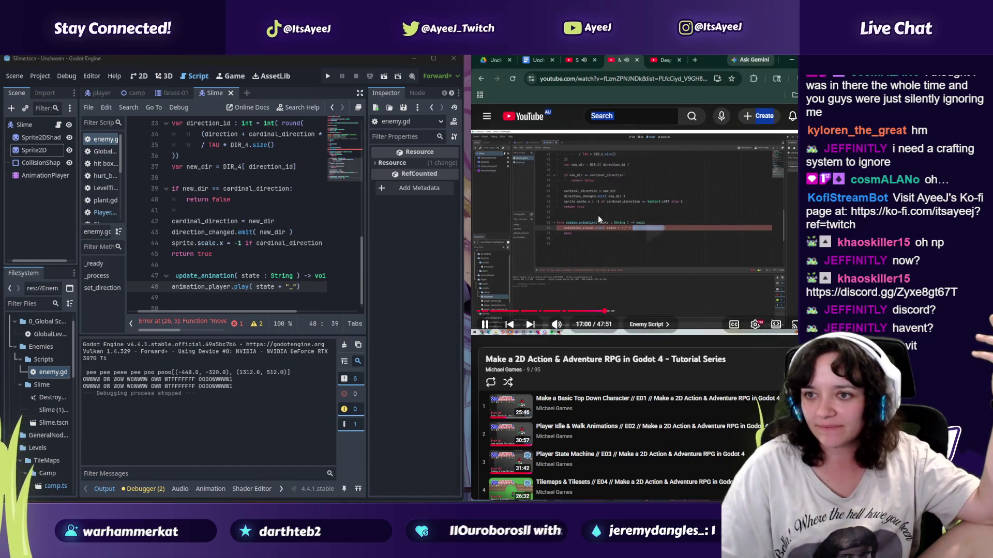
{"action": "left_click", "coordinate": [605, 259]}
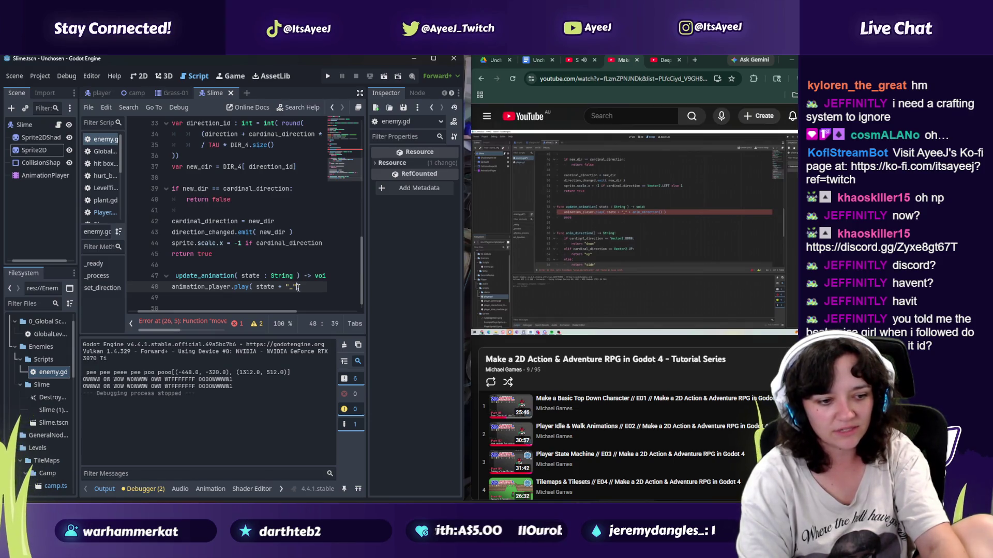
{"action": "type", "text": "ani"}
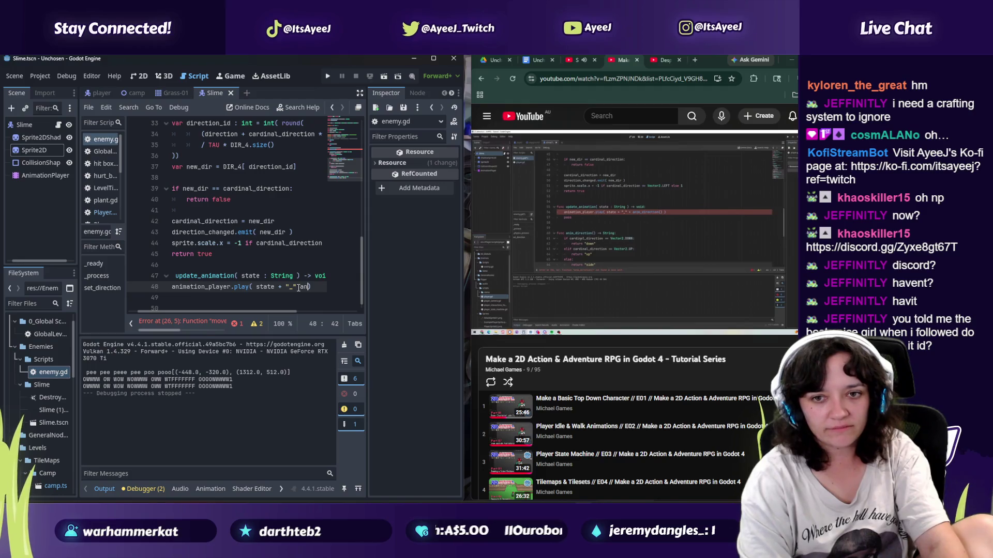
{"action": "type", "text": "m"}
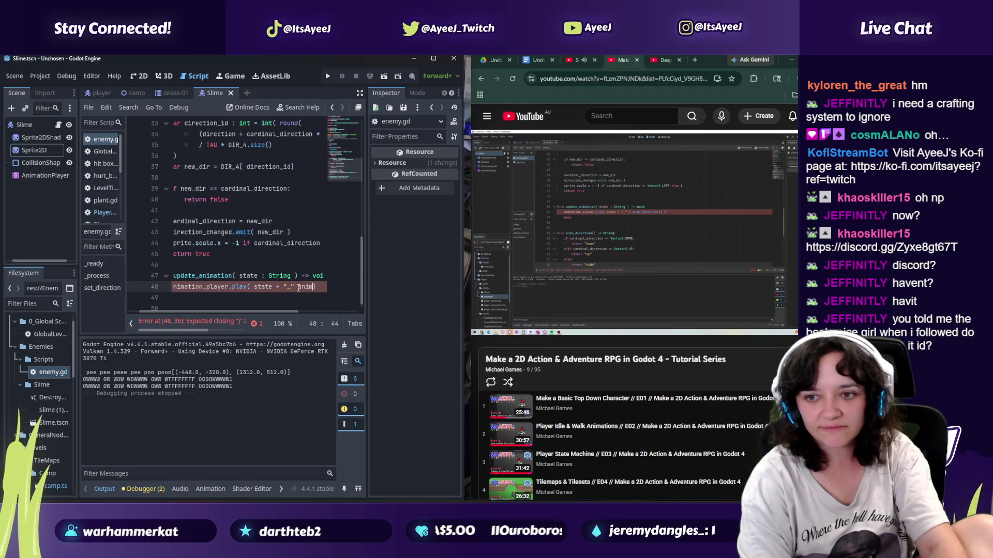
{"action": "type", "text": "_direction("}
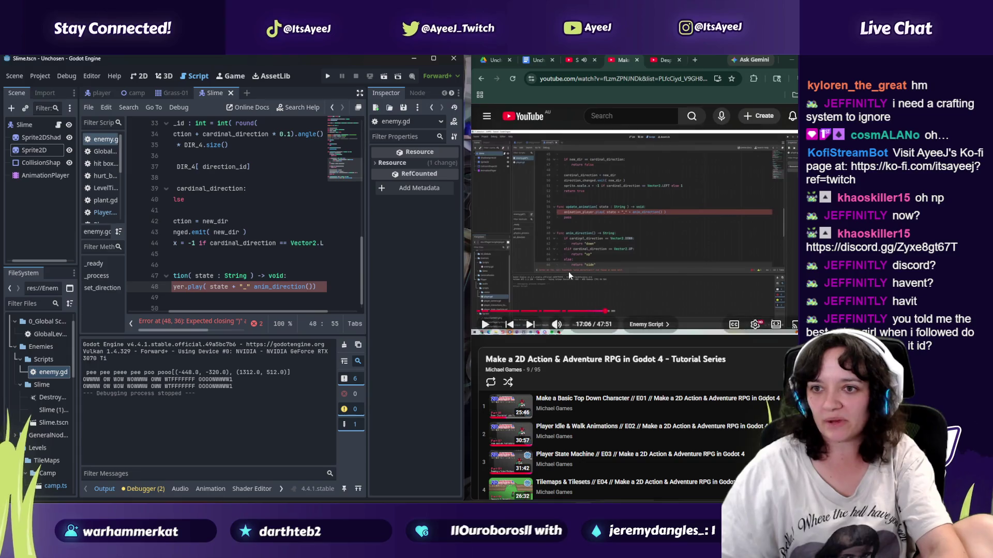
Add a pass line to update_animation, with blank lines below it
{"action": "left_click", "coordinate": [571, 274]}
{"action": "left_click", "coordinate": [572, 274]}
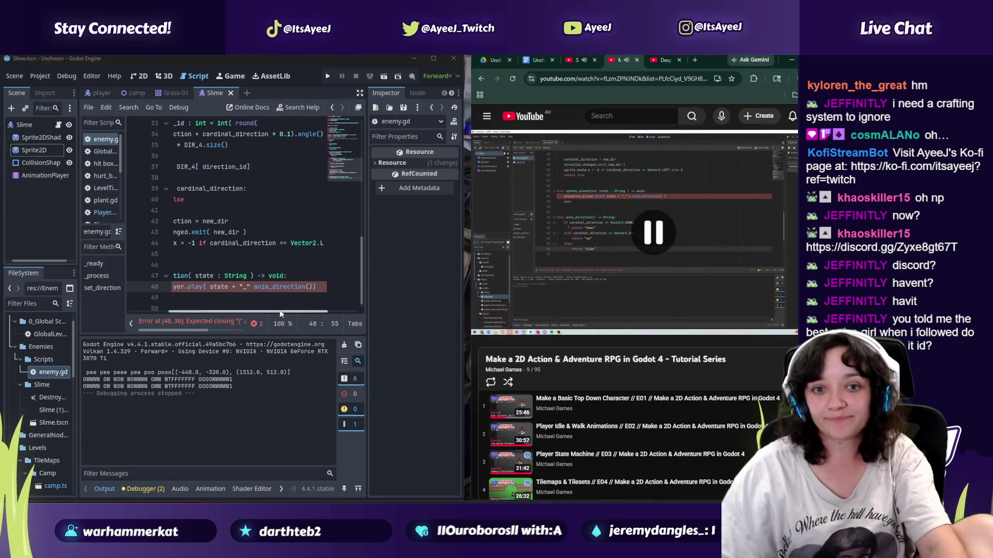
{"action": "left_click", "coordinate": [347, 289]}
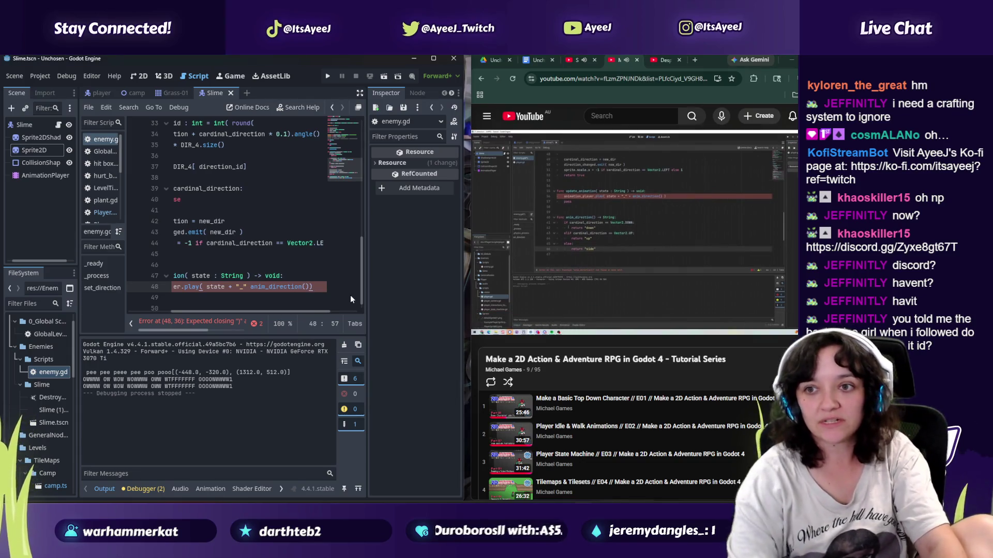
{"action": "key", "text": "Return"}
{"action": "type", "text": "pass"}
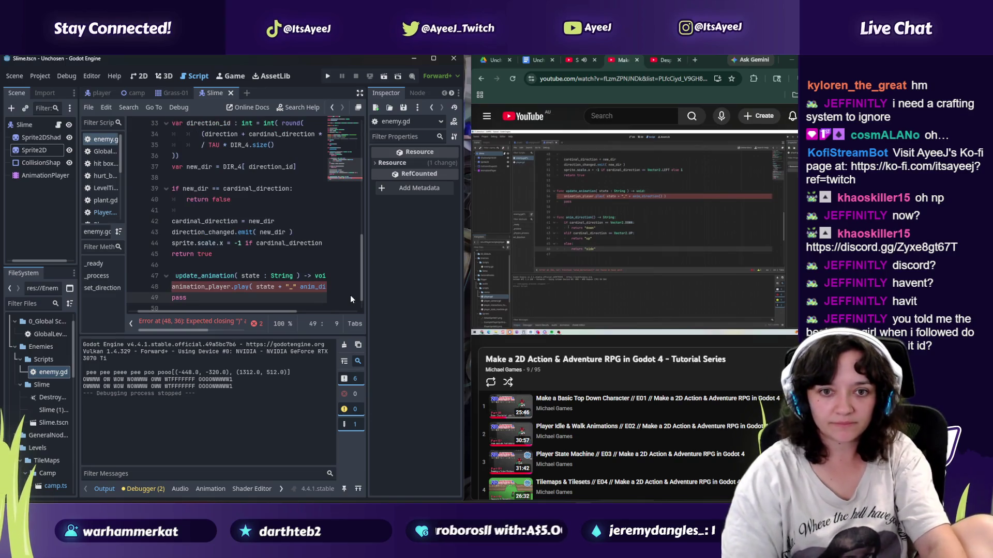
{"action": "key", "text": "Home"}
{"action": "key", "text": "Home"}
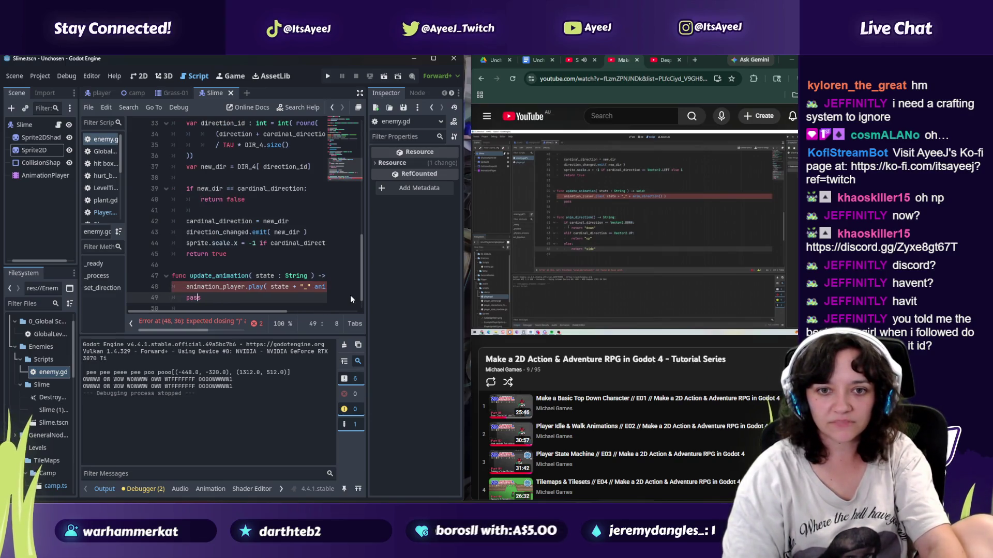
{"action": "key", "text": "Return"}
{"action": "key", "text": "Return"}
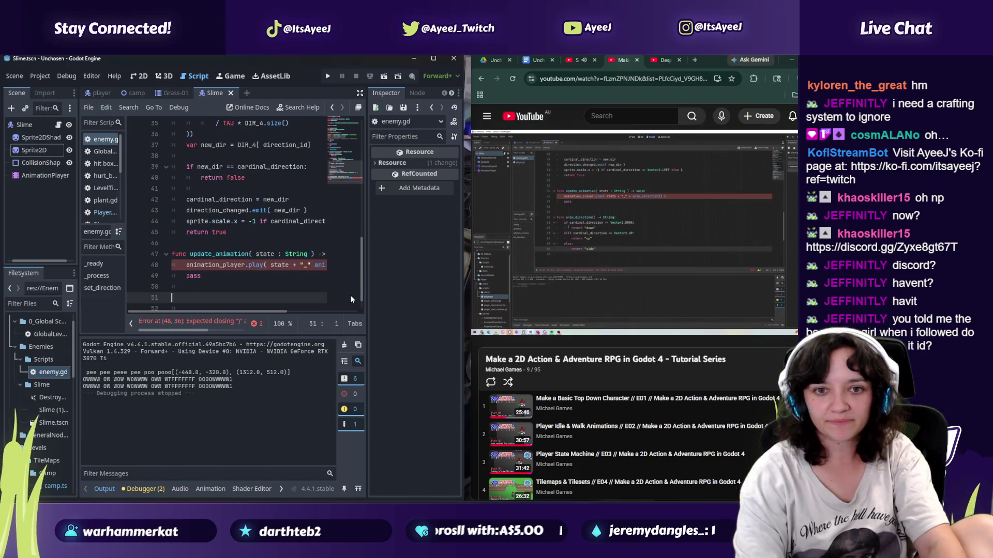
Declare func anim_direction() -> String: below update_animation
{"action": "type", "text": "func ani"}
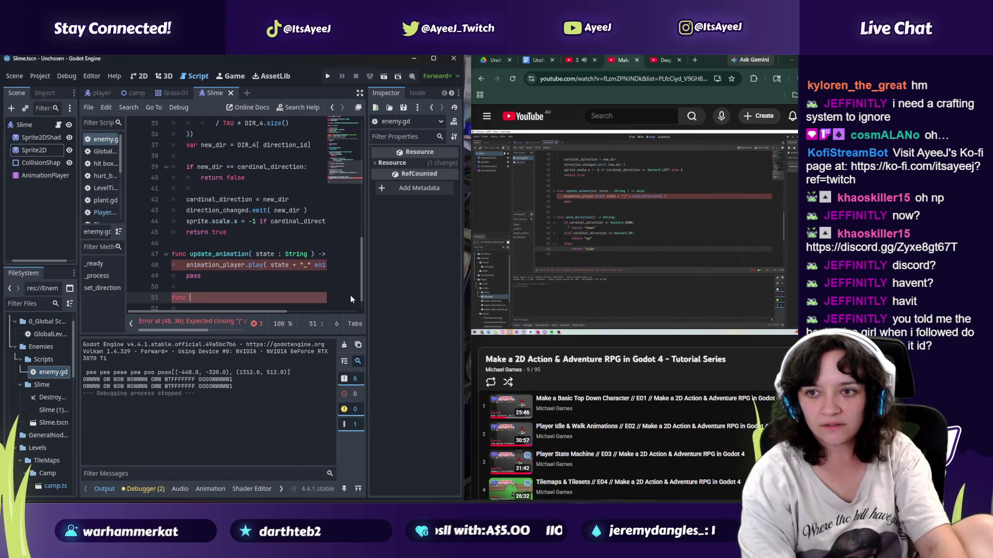
{"action": "type", "text": "m_directio"}
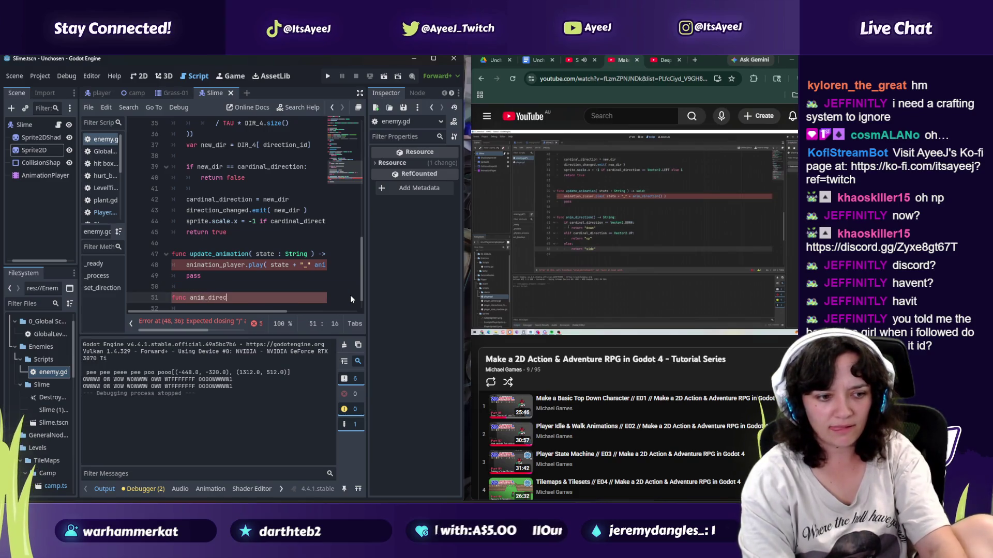
{"action": "type", "text": "n() -?"}
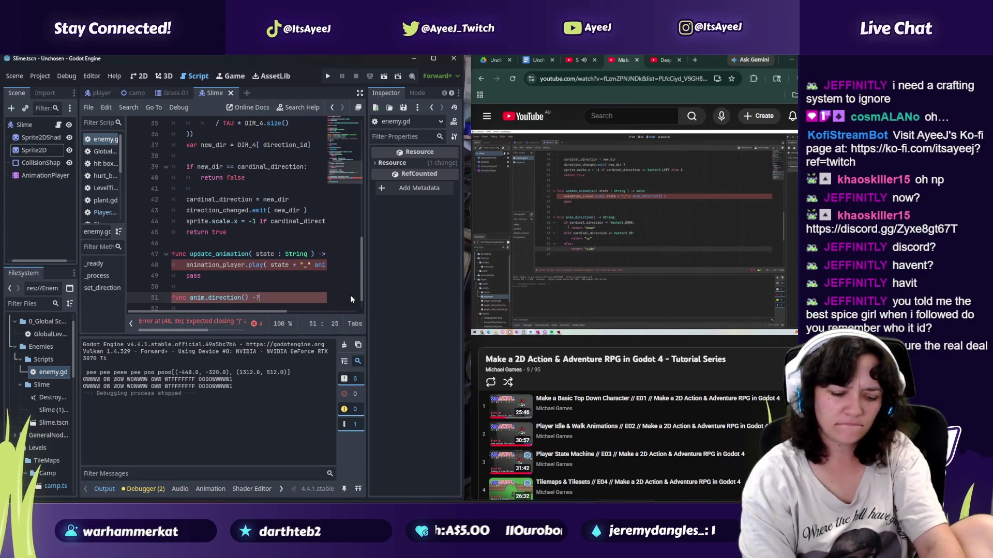
{"action": "type", "text": " String"}
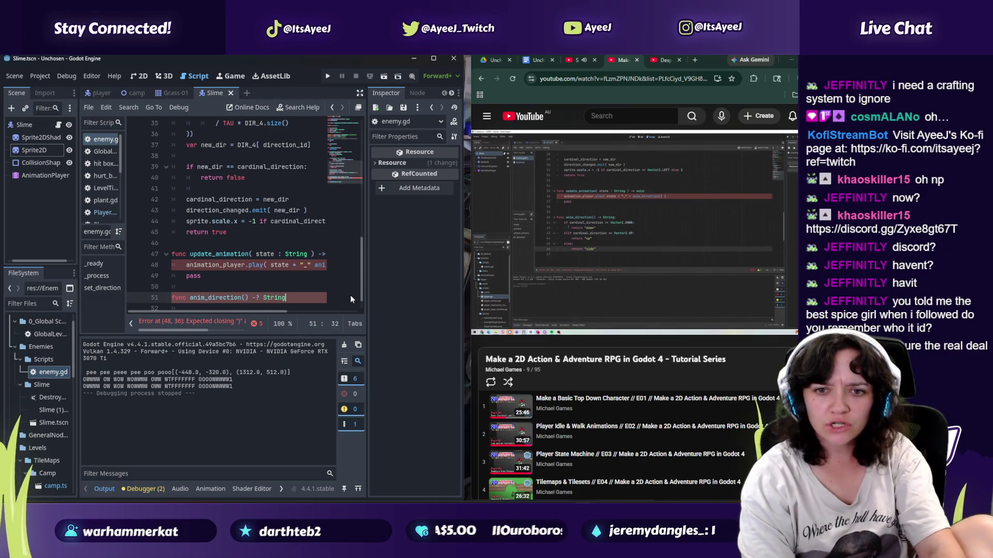
{"action": "key", "text": "BackSpace"}
{"action": "key", "text": "BackSpace"}
{"action": "key", "text": "BackSpace"}
{"action": "key", "text": "BackSpace"}
{"action": "key", "text": "BackSpace"}
{"action": "key", "text": "BackSpace"}
{"action": "type", "text": "? String"}
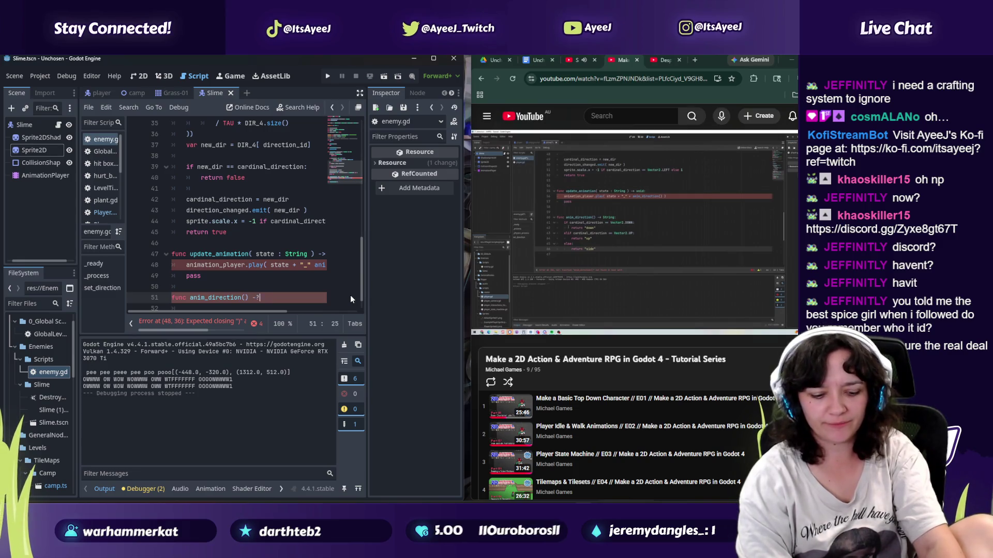
{"action": "key", "text": "BackSpace"}
{"action": "key", "text": "BackSpace"}
{"action": "key", "text": "BackSpace"}
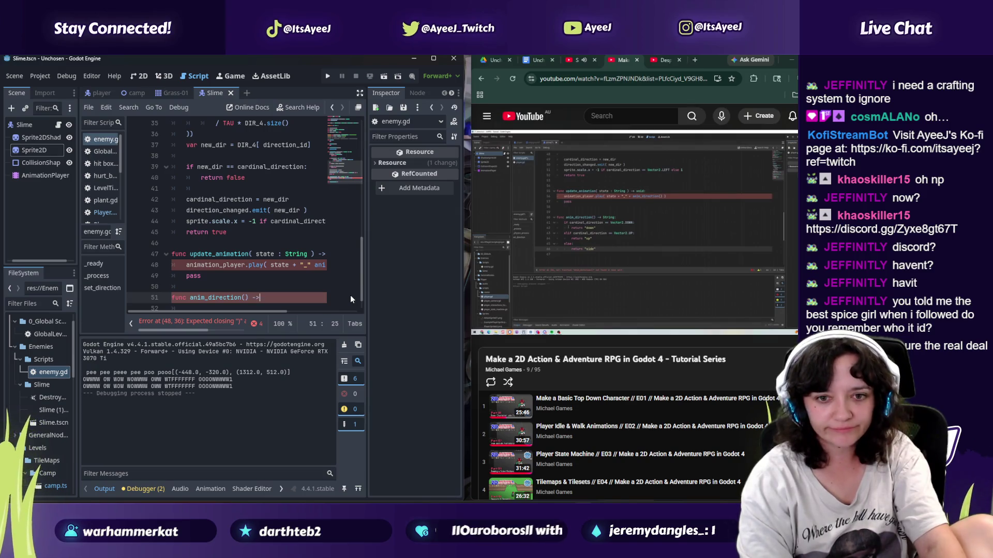
{"action": "type", "text": "String:"}
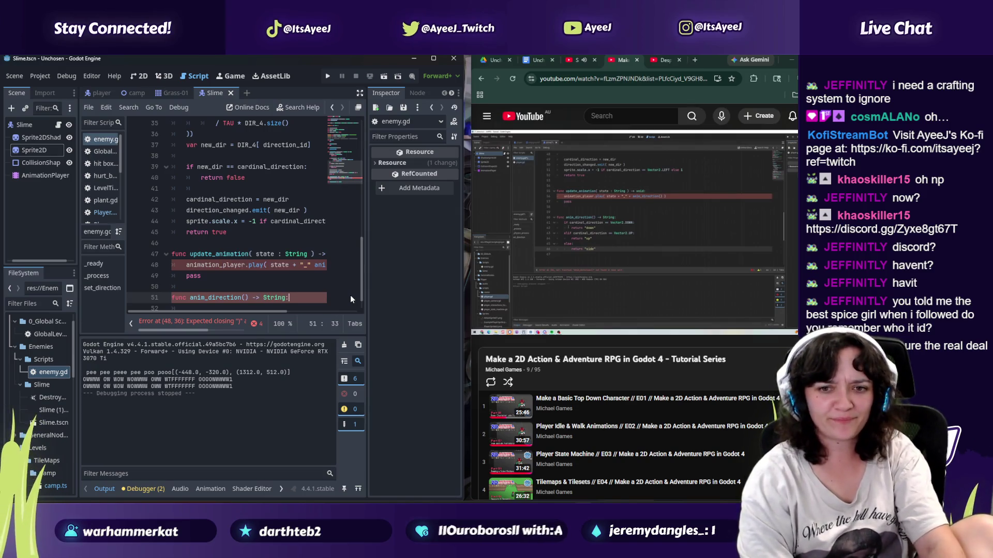
{"action": "key", "text": "Return"}
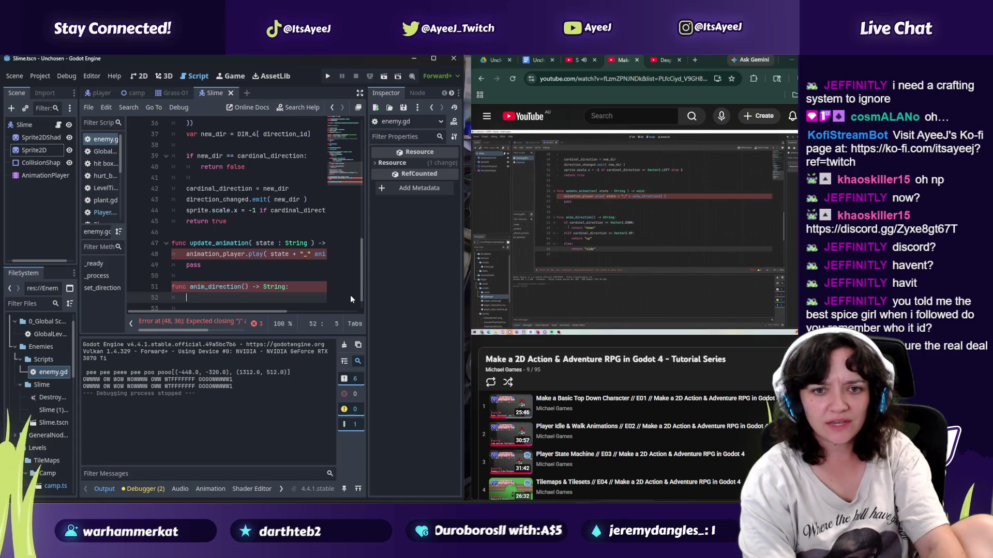
Return "down" when cardinal_direction == Vector2.DOWN
{"action": "type", "text": "if cardinal"}
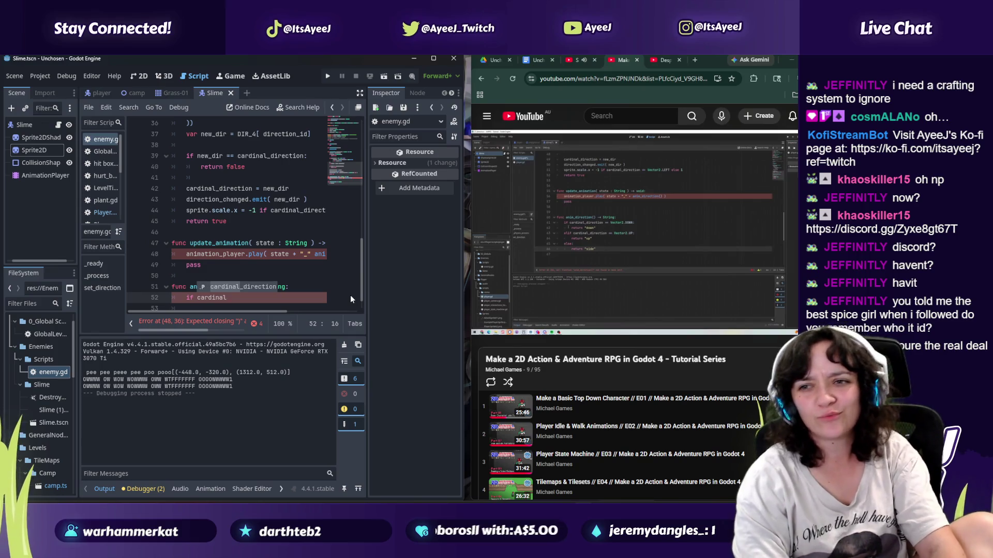
{"action": "type", "text": "_"}
{"action": "key", "text": "Return"}
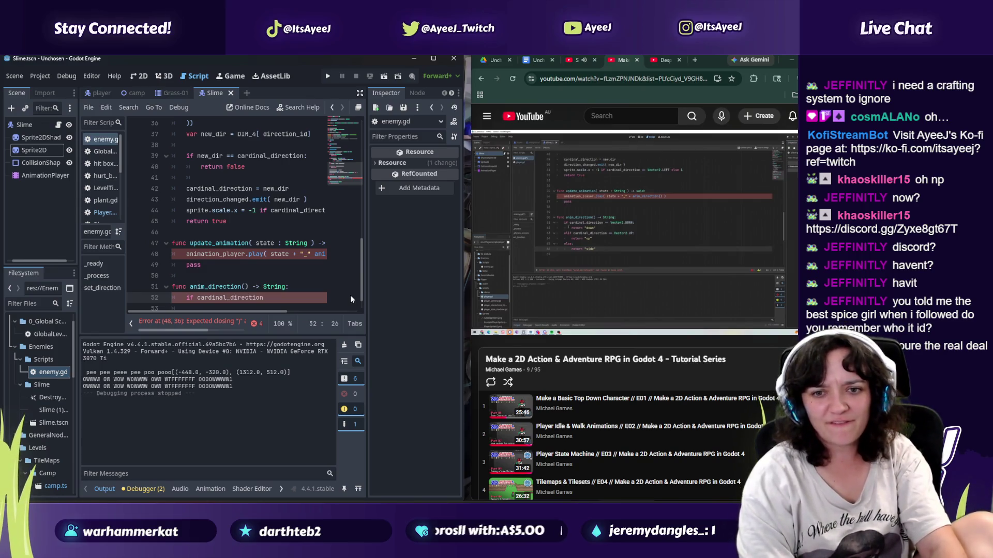
{"action": "type", "text": "=="}
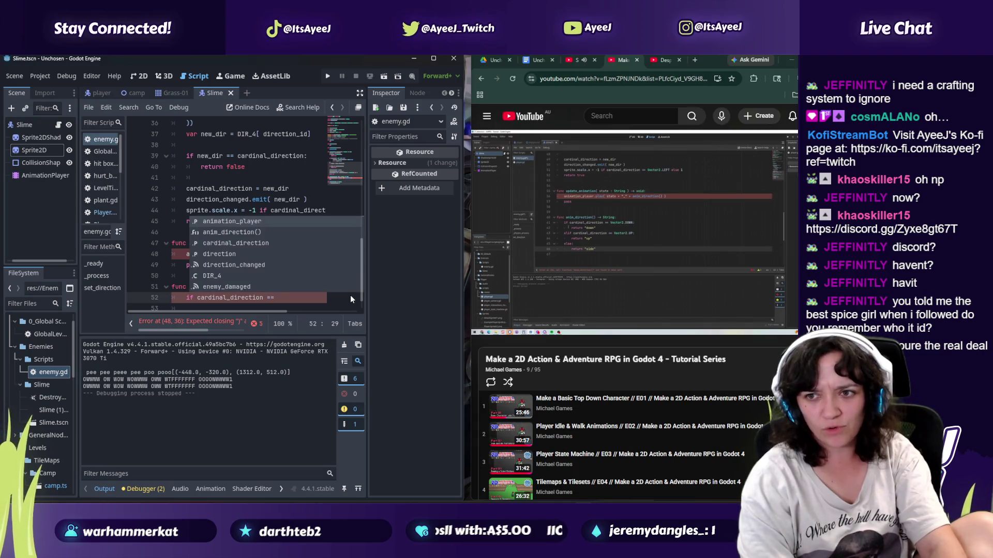
{"action": "type", "text": " vectory"}
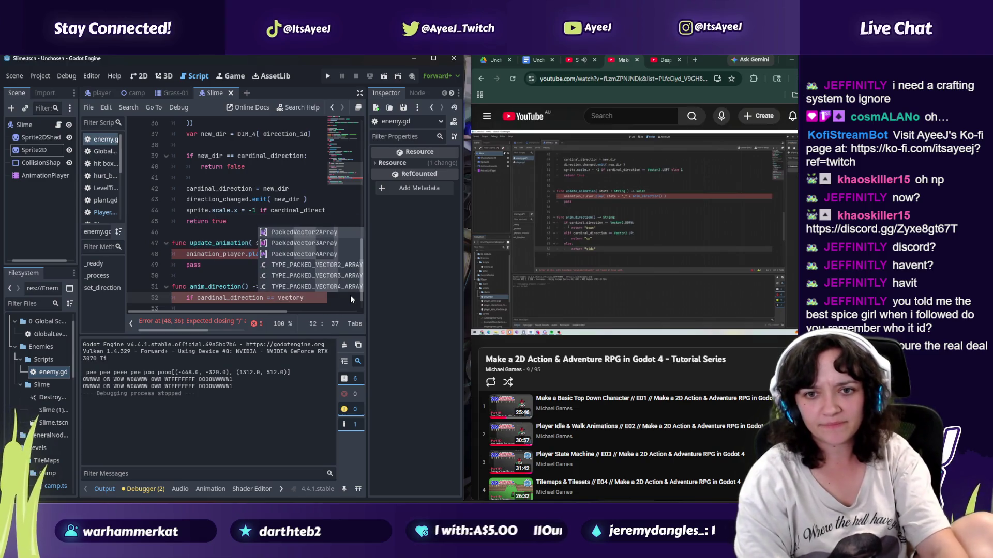
{"action": "key", "text": "BackSpace"}
{"action": "type", "text": "2"}
{"action": "key", "text": "Return"}
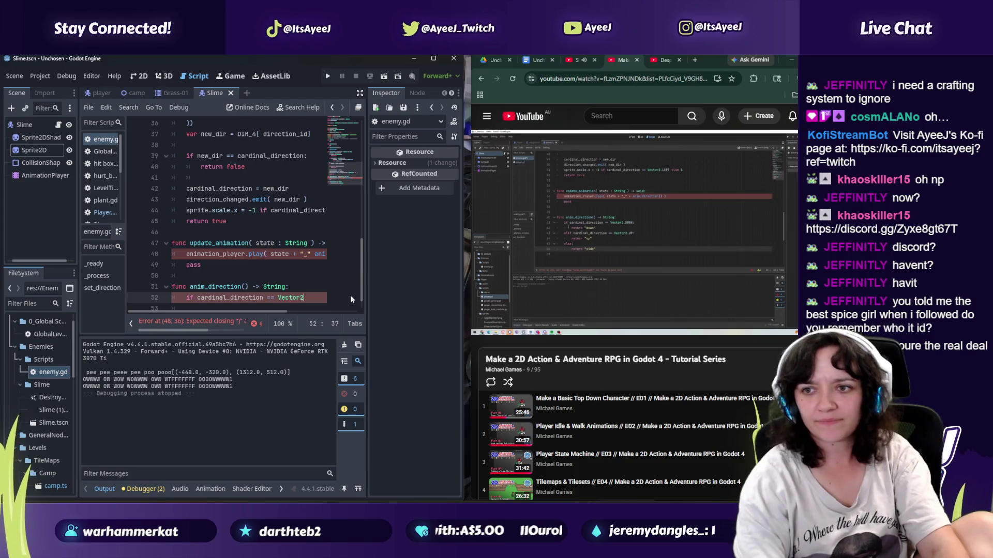
{"action": "type", "text": ".DOWN"}
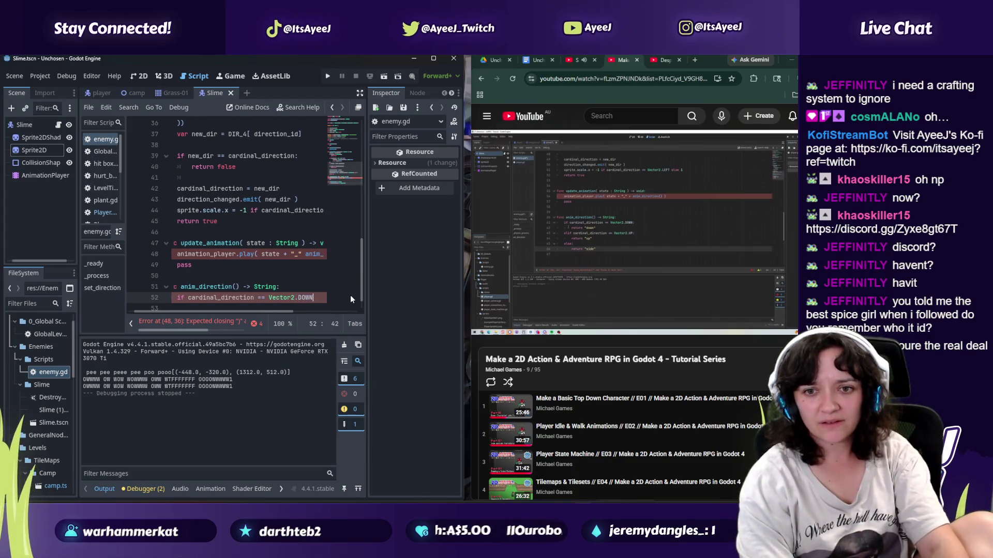
{"action": "key", "text": "Return"}
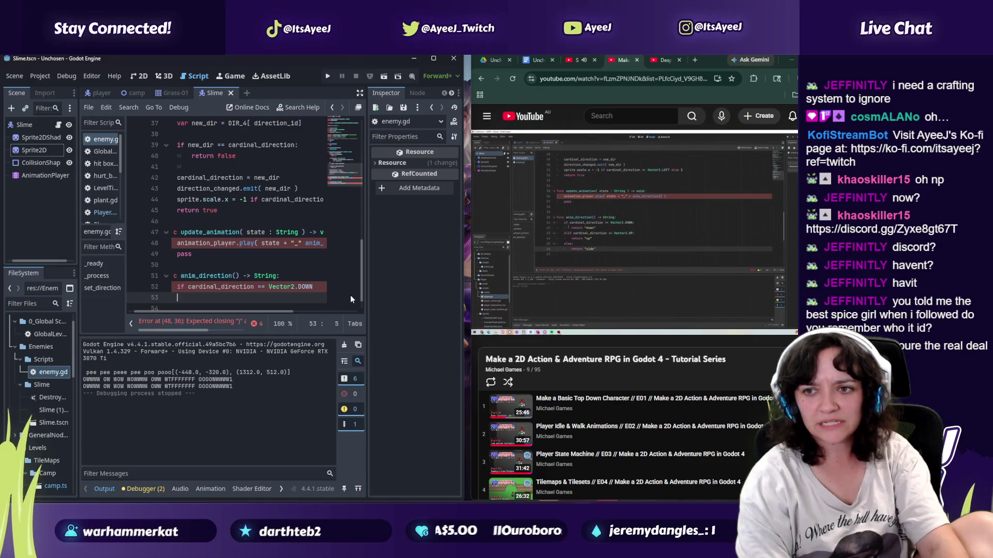
{"action": "key", "text": "Tab"}
{"action": "type", "text": "r"}
{"action": "key", "text": "Escape"}
{"action": "type", "text": "eturn \"down\""}
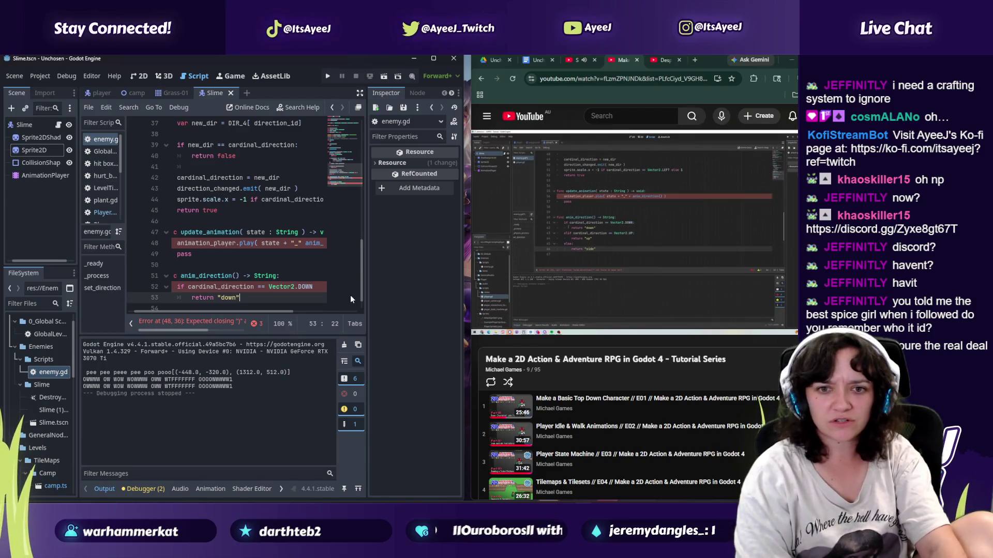
{"action": "key", "text": "Return"}
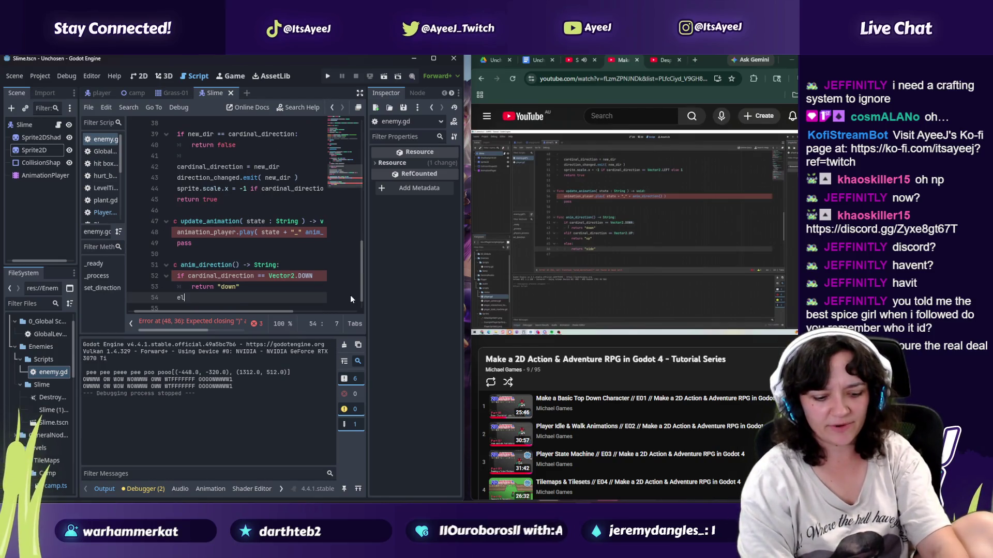
Return "up" when cardinal_direction == Vector2.UP
{"action": "type", "text": "if"}
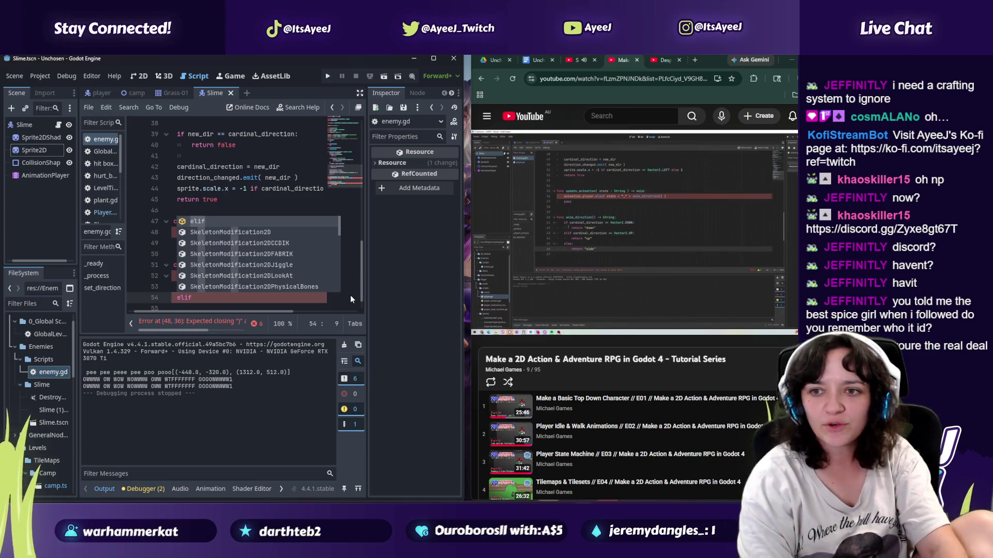
{"action": "type", "text": " cardinal_direction"}
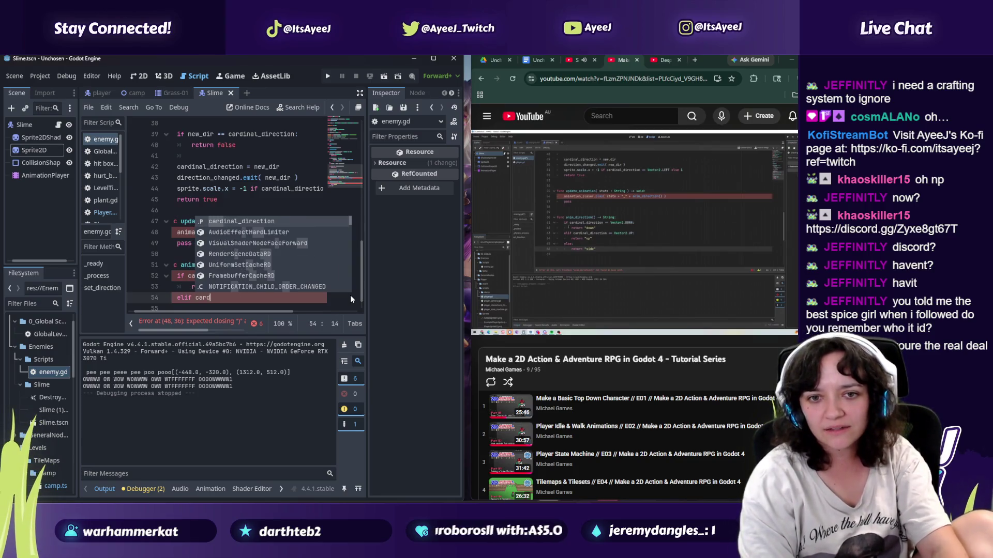
{"action": "type", "text": " == Vector2"}
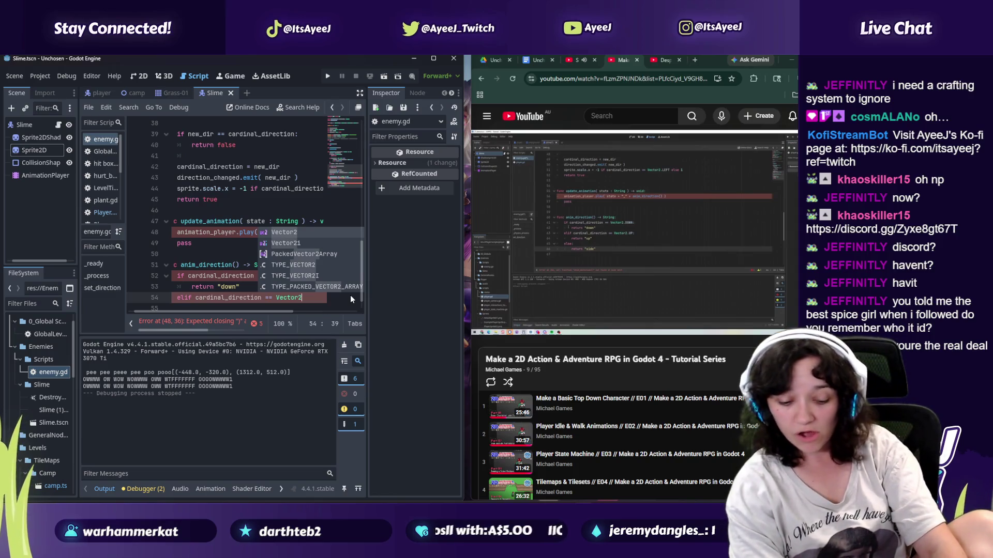
{"action": "type", "text": ".UP"}
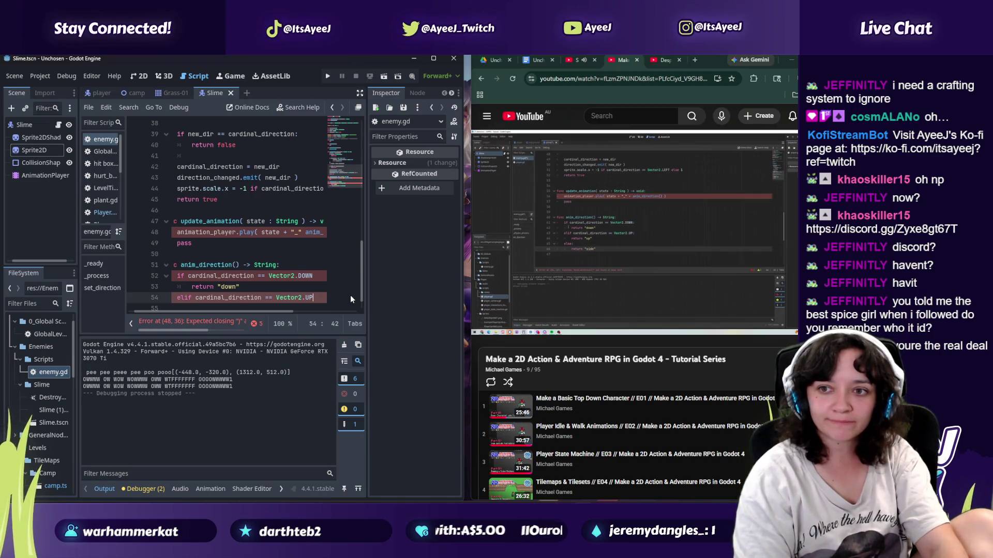
{"action": "key", "text": "Return"}
{"action": "type", "text": "return"}
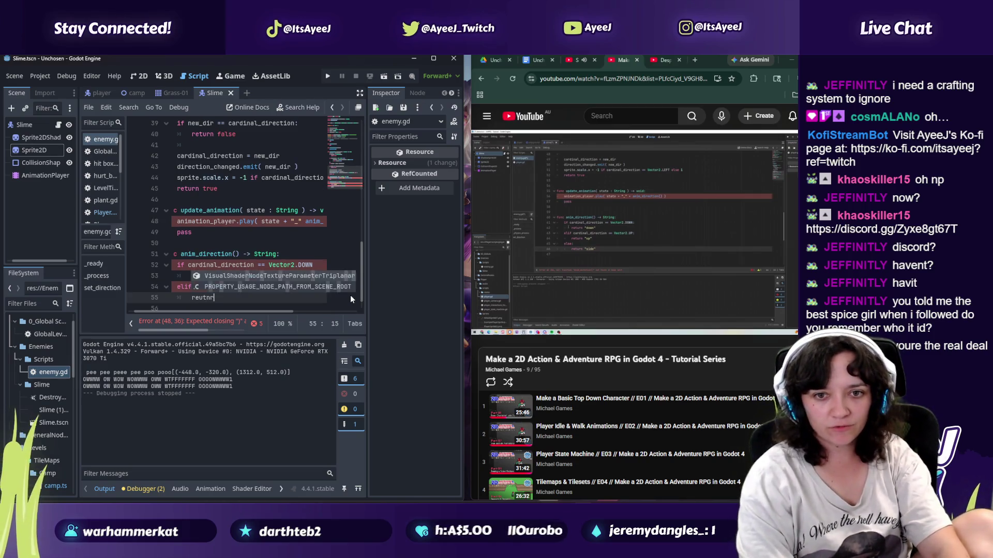
{"action": "key", "text": "Tab"}
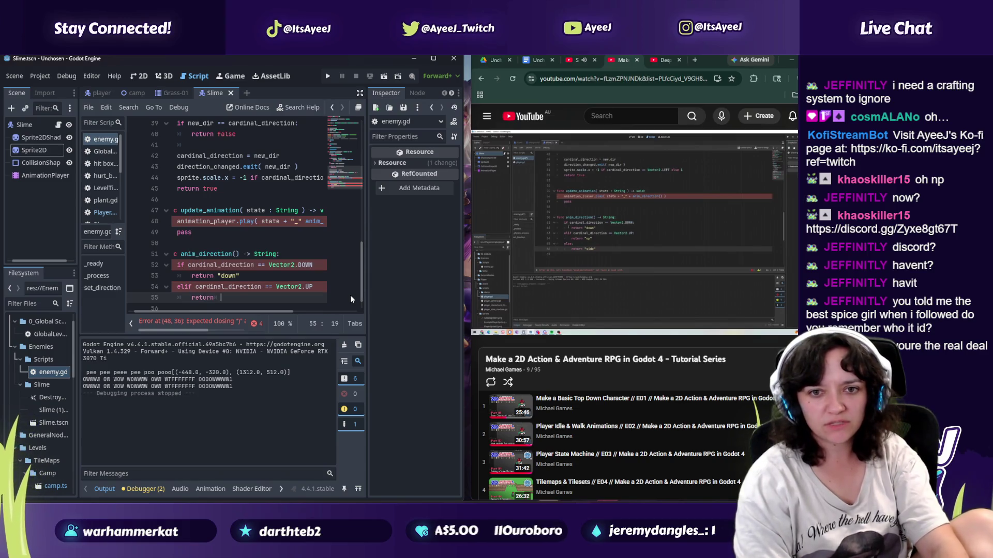
{"action": "type", "text": ":"}
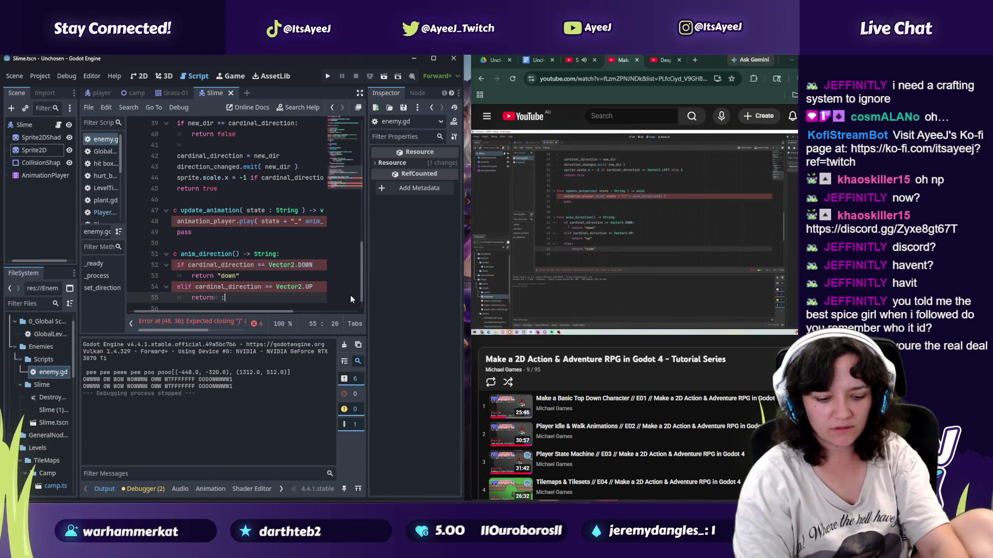
{"action": "key", "text": "BackSpace"}
{"action": "type", "text": "\"up"}
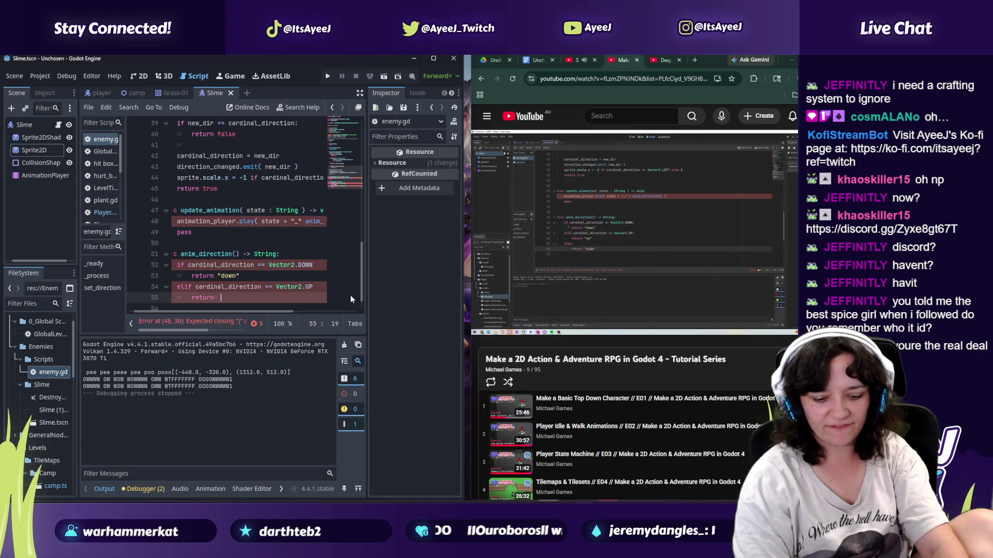
{"action": "type", "text": "\""}
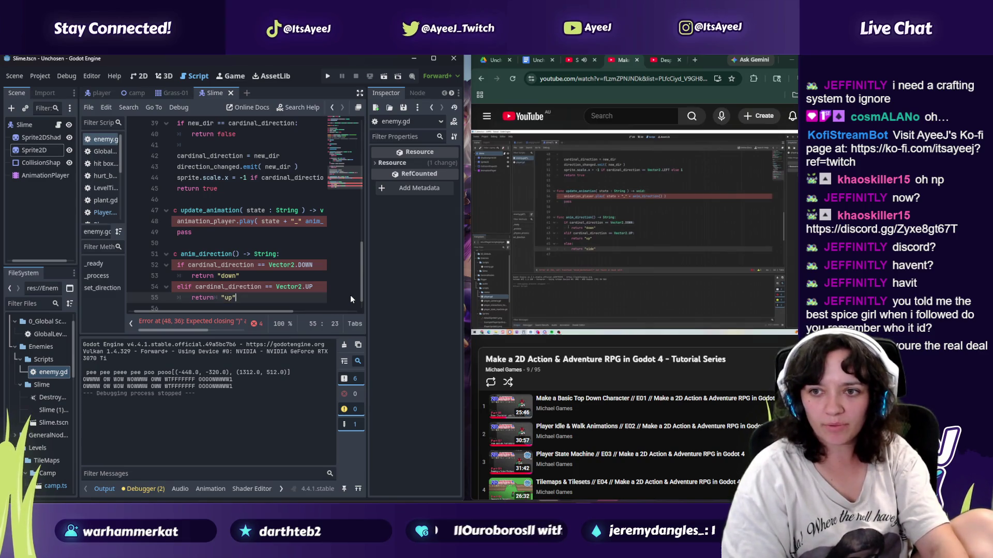
{"action": "key", "text": "Return"}
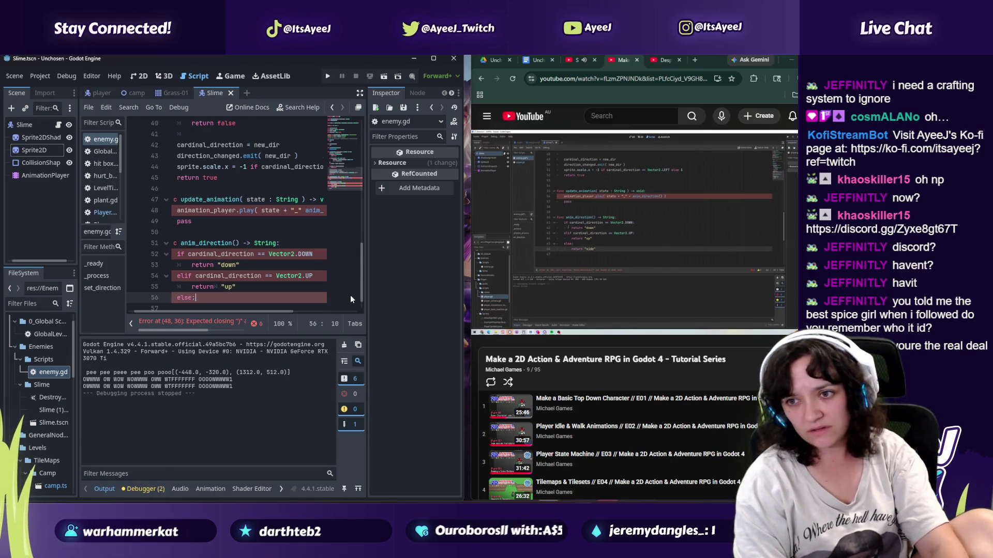
Add an else branch returning "side", correcting the "sdie" typo
{"action": "type", "text": ":"}
{"action": "key", "text": "Return"}
{"action": "type", "text": "reut"}
{"action": "key", "text": "BackSpace"}
{"action": "key", "text": "BackSpace"}
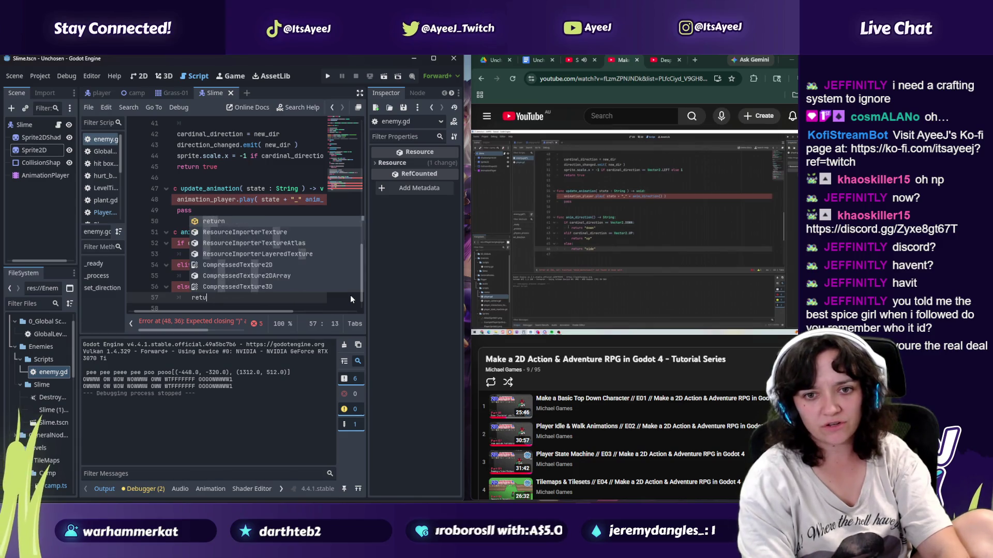
{"action": "type", "text": "turn \"sdie\""}
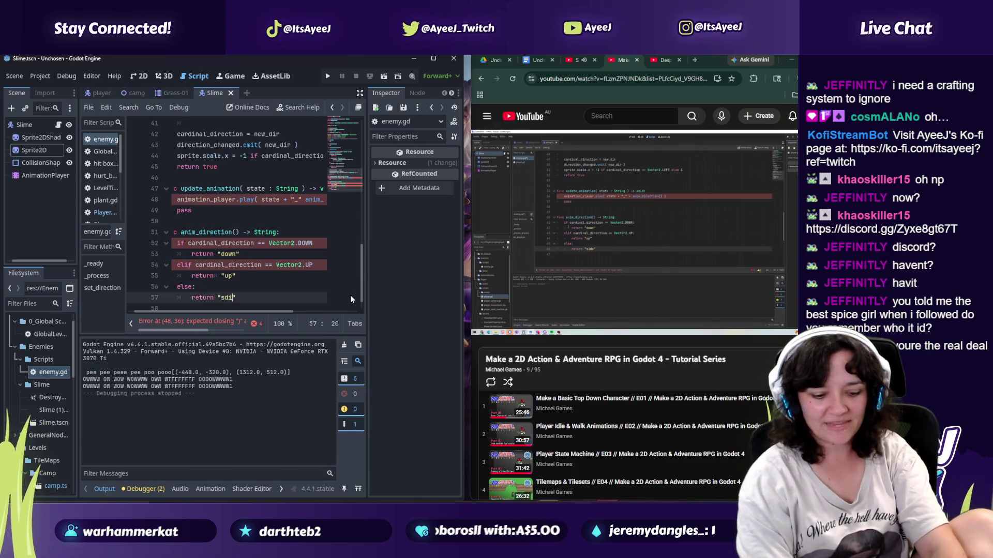
{"action": "key", "text": "BackSpace"}
{"action": "key", "text": "BackSpace"}
{"action": "key", "text": "BackSpace"}
{"action": "type", "text": "side\""}
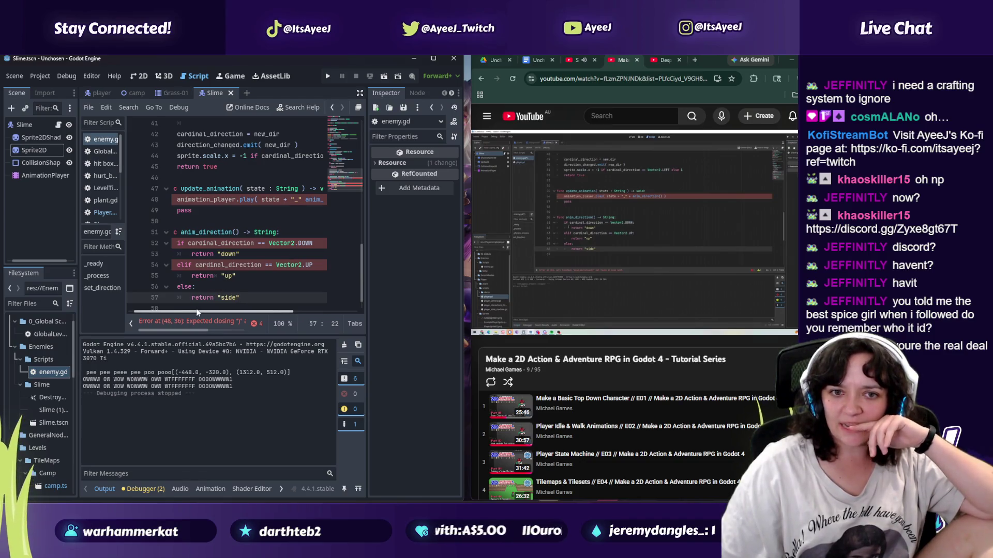
Add colons after the Vector2.DOWN and Vector2.UP conditions on lines 52 and 54
{"action": "left_click_drag", "start_coordinate": [190, 312], "coordinate": [153, 311]}
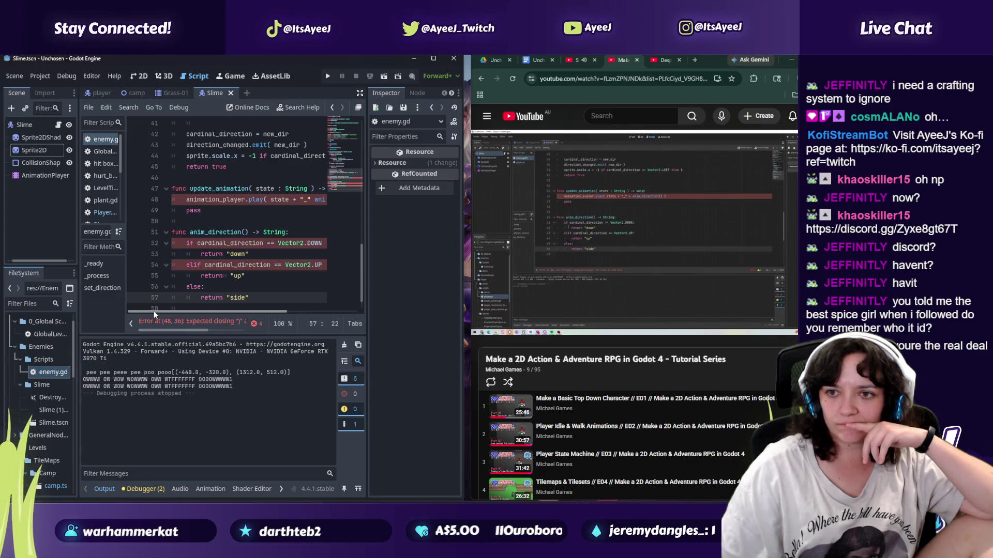
{"action": "left_click_drag", "start_coordinate": [154, 311], "coordinate": [170, 311]}
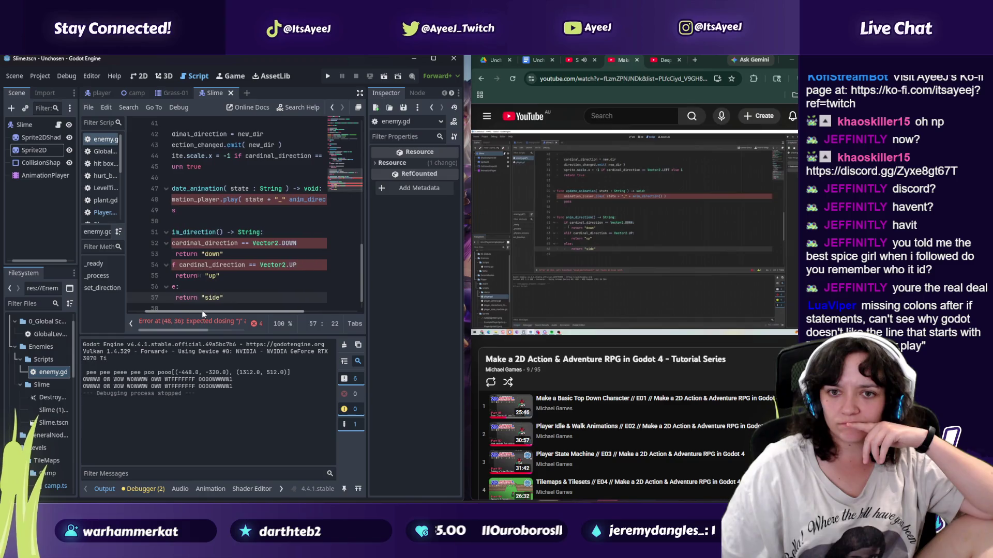
{"action": "left_click", "coordinate": [308, 243]}
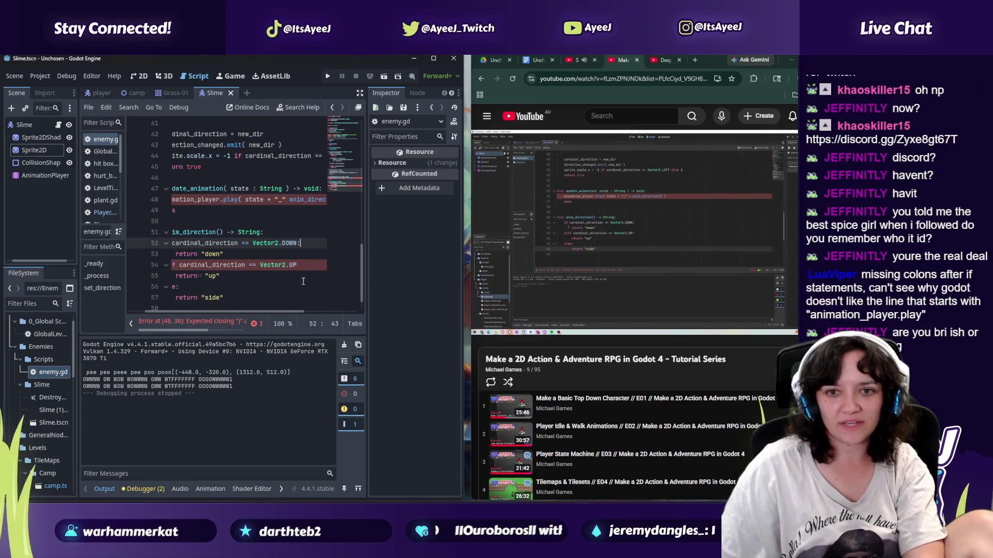
{"action": "left_click", "coordinate": [300, 265]}
{"action": "type", "text": ":"}
Scrub and play the tutorial video to follow the next part
{"action": "left_click_drag", "start_coordinate": [234, 312], "coordinate": [202, 314]}
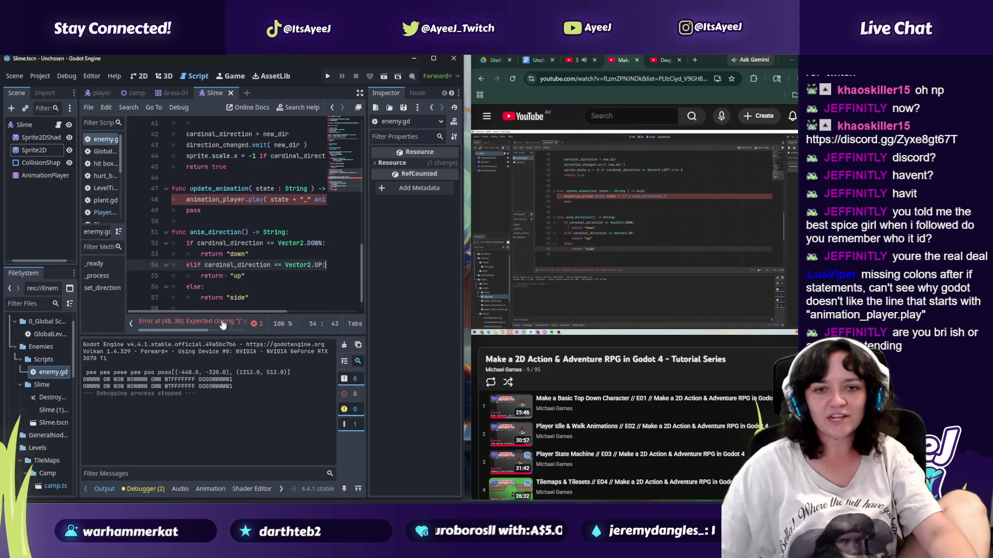
{"action": "left_click", "coordinate": [534, 288]}
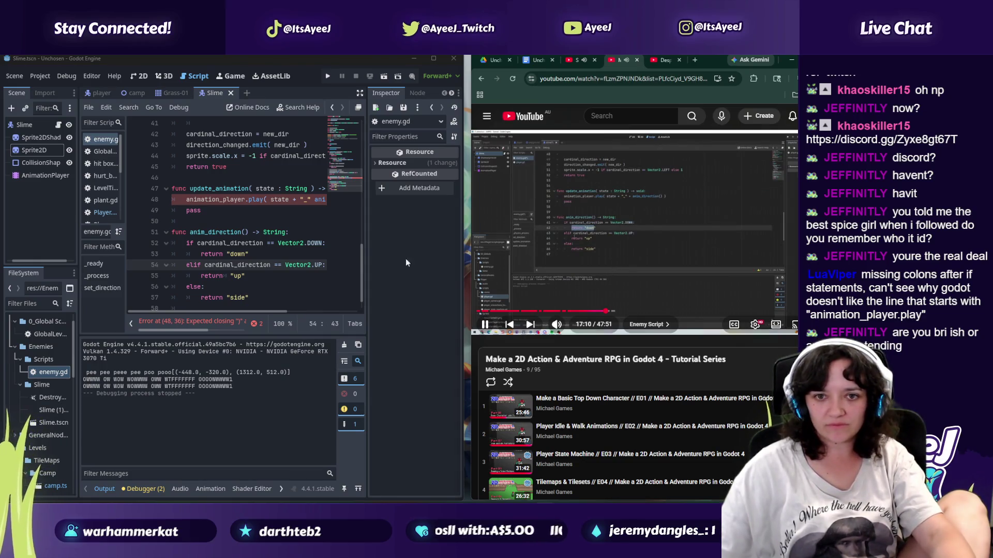
{"action": "mouse_move", "coordinate": [234, 312]}
{"action": "left_mouse_down"}
{"action": "mouse_move", "coordinate": [278, 315]}
{"action": "mouse_move", "coordinate": [215, 311]}
{"action": "left_mouse_up"}
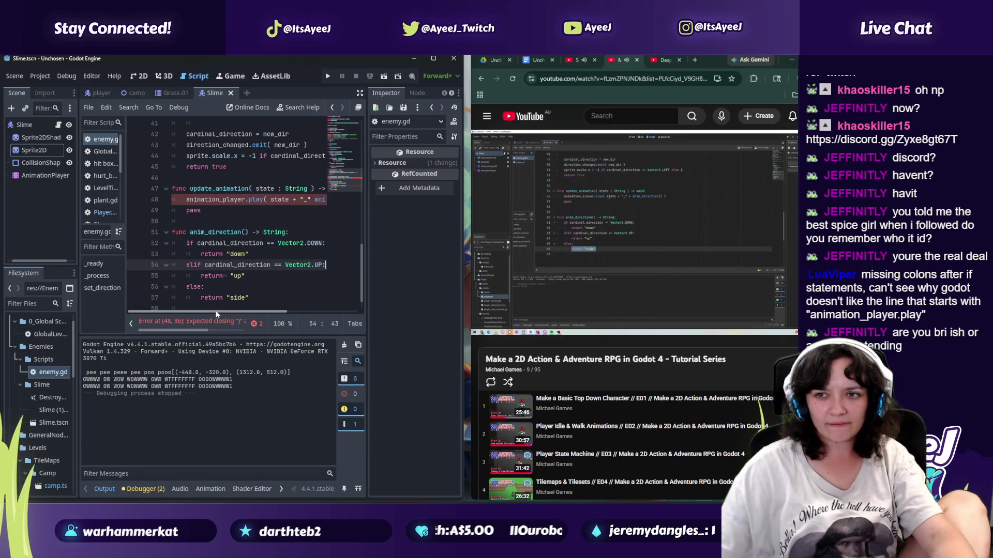
{"action": "left_click_drag", "start_coordinate": [217, 310], "coordinate": [271, 309]}
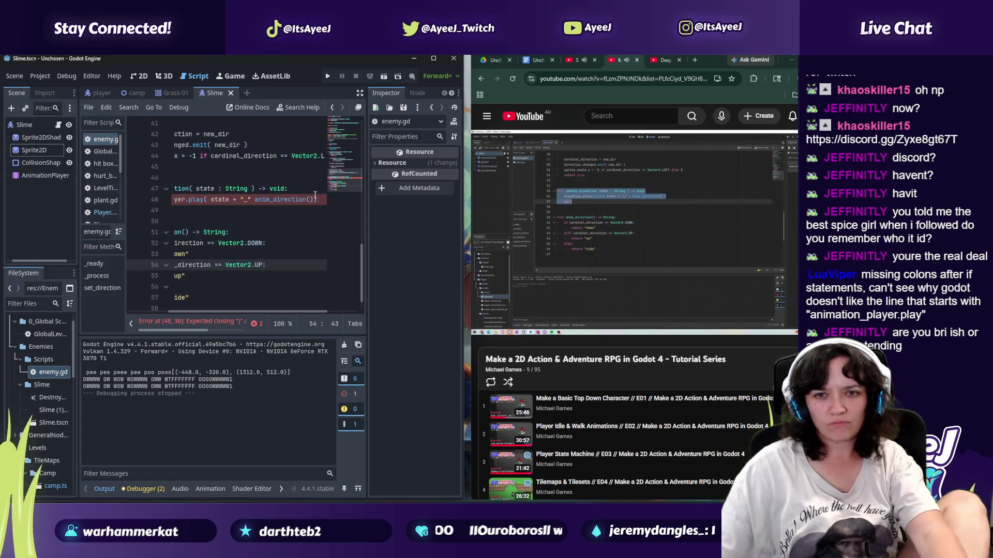
Check the play call and anim_direction declaration lines against the paused tutorial
{"action": "left_click", "coordinate": [313, 201]}
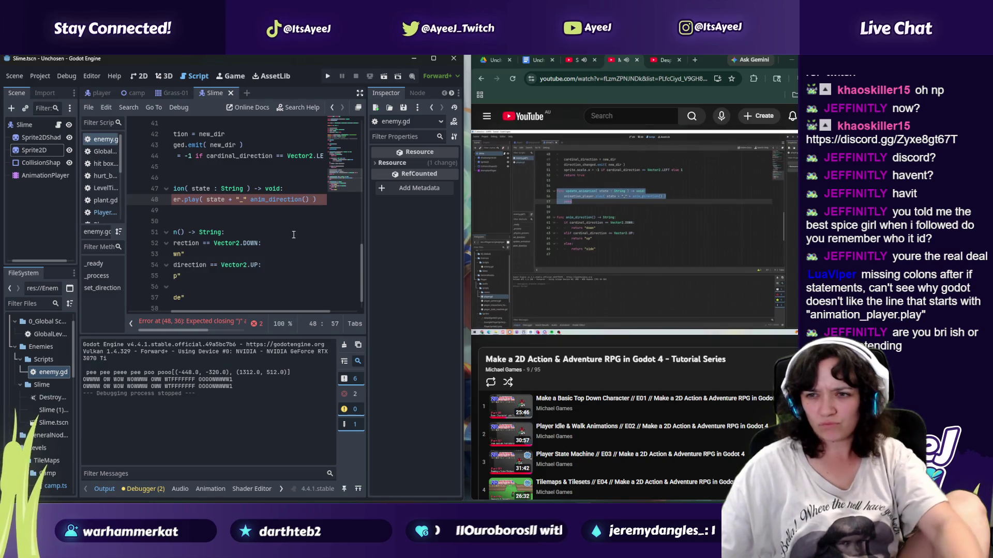
{"action": "left_click", "coordinate": [293, 231]}
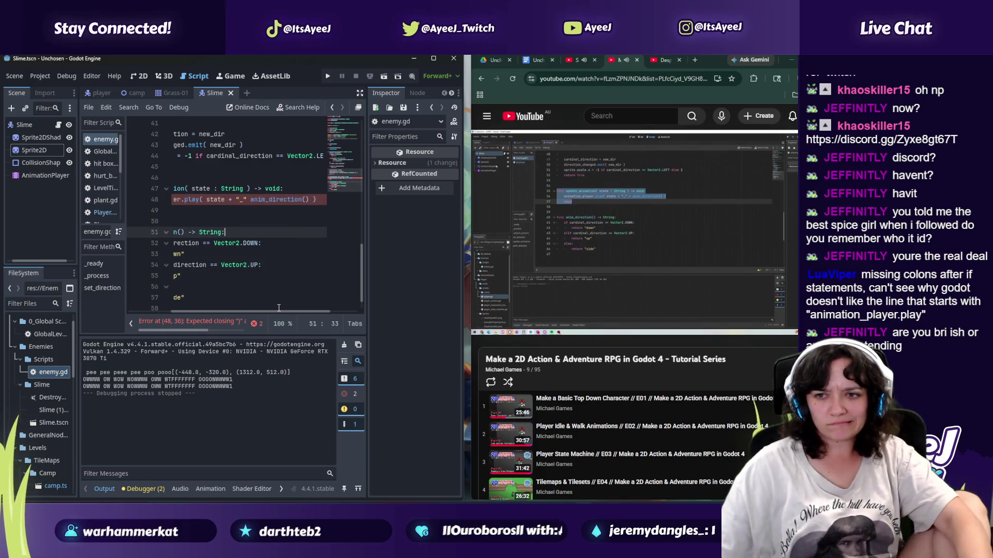
{"action": "left_click", "coordinate": [578, 249]}
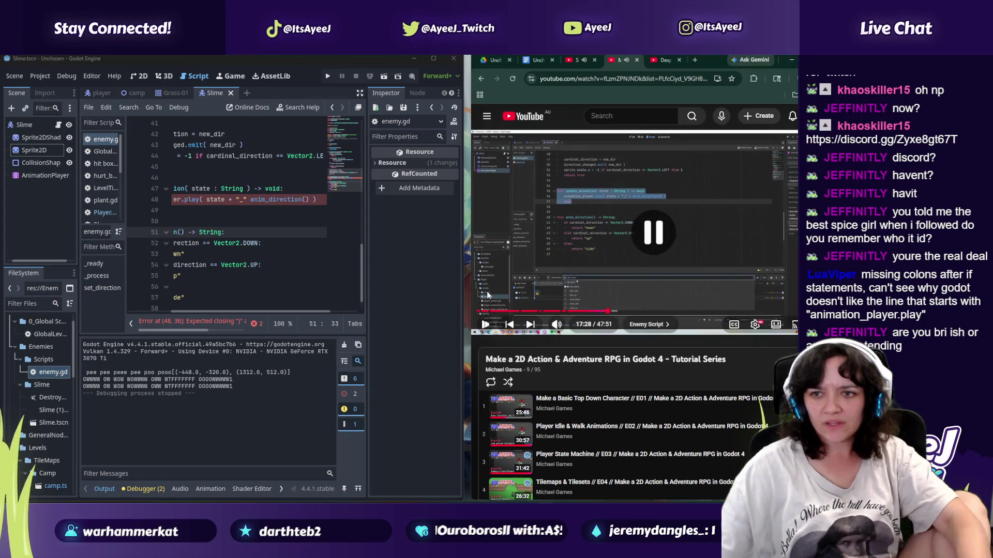
{"action": "mouse_move", "coordinate": [241, 312]}
{"action": "left_mouse_down"}
{"action": "mouse_move", "coordinate": [189, 311]}
{"action": "mouse_move", "coordinate": [244, 313]}
{"action": "mouse_move", "coordinate": [197, 313]}
{"action": "left_mouse_up"}
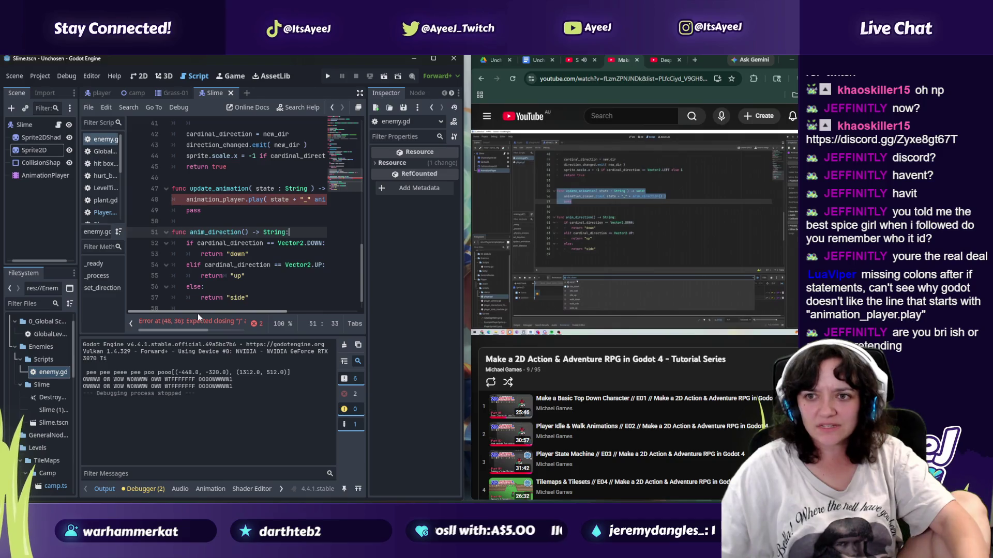
{"action": "mouse_move", "coordinate": [197, 314]}
{"action": "left_mouse_down"}
{"action": "mouse_move", "coordinate": [253, 310]}
{"action": "mouse_move", "coordinate": [197, 314]}
{"action": "left_mouse_up"}
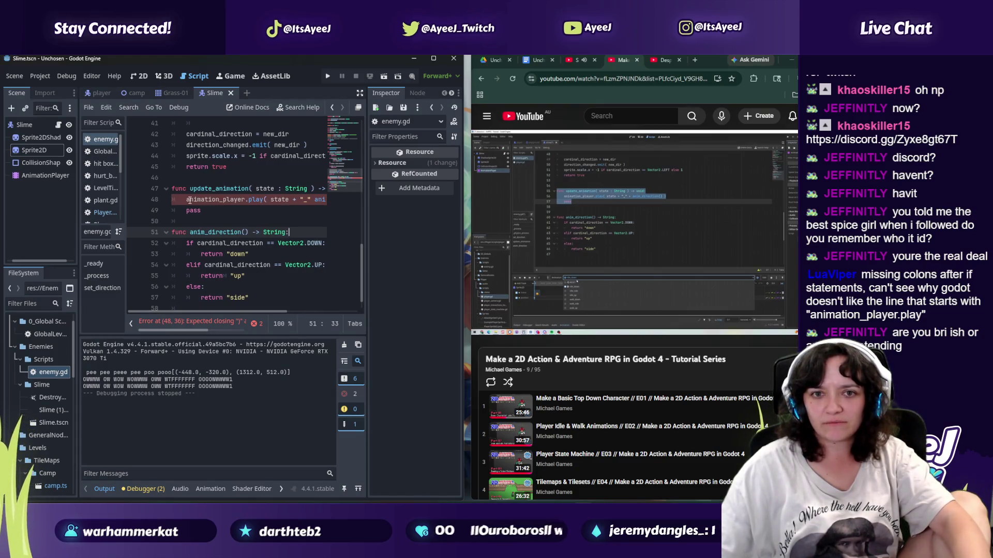
{"action": "left_click", "coordinate": [187, 200]}
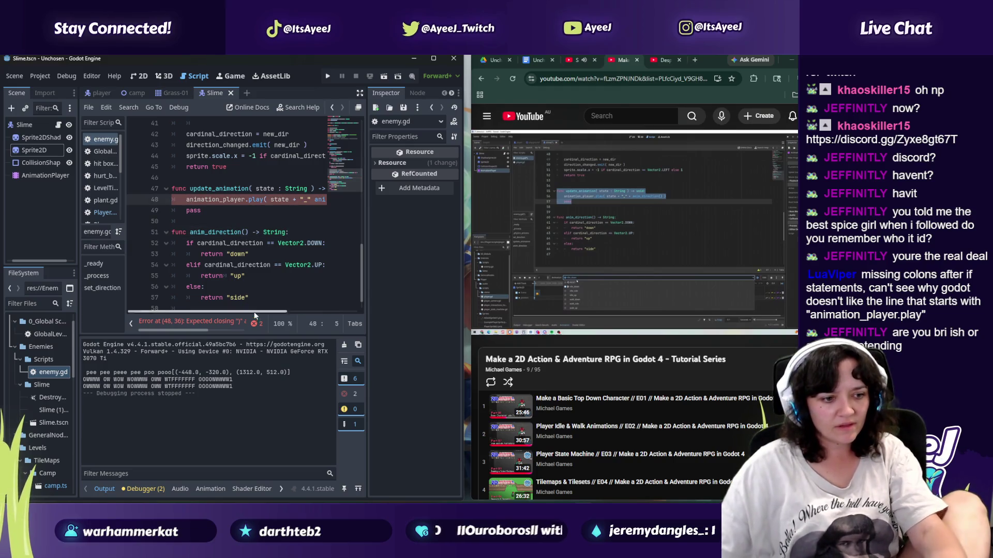
Turn the tutorial volume up slightly, pause it, and maximize the Godot editor
{"action": "left_click", "coordinate": [583, 302]}
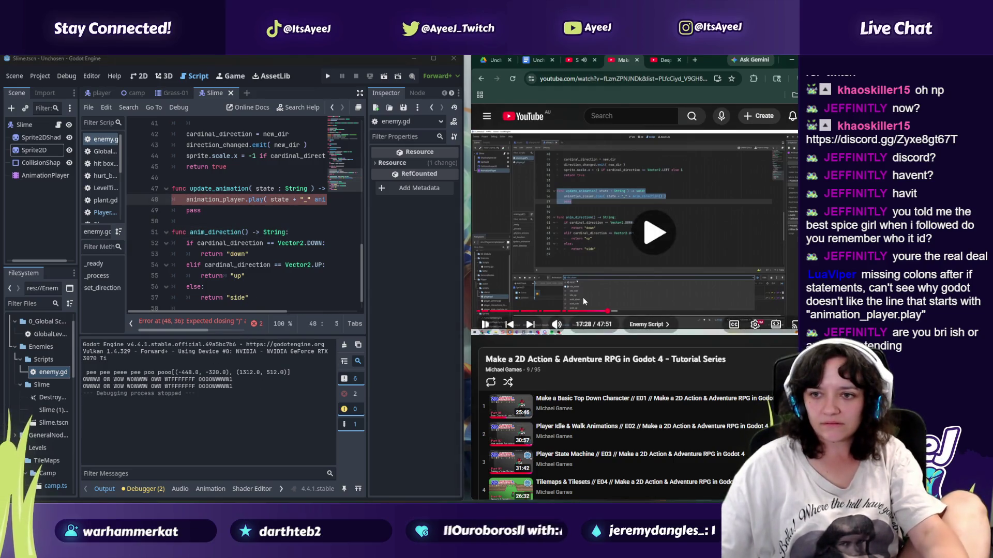
{"action": "left_click", "coordinate": [584, 301]}
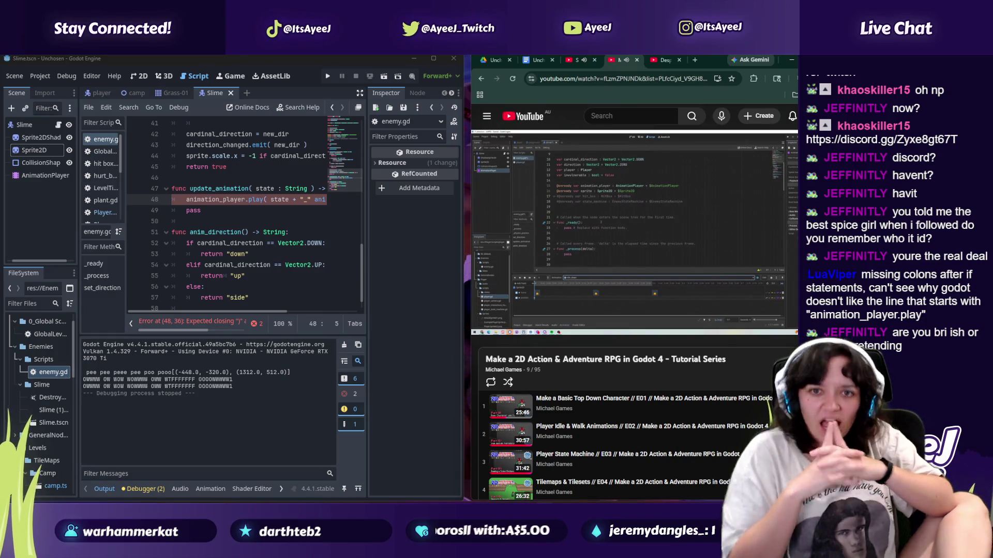
{"action": "left_click", "coordinate": [557, 325]}
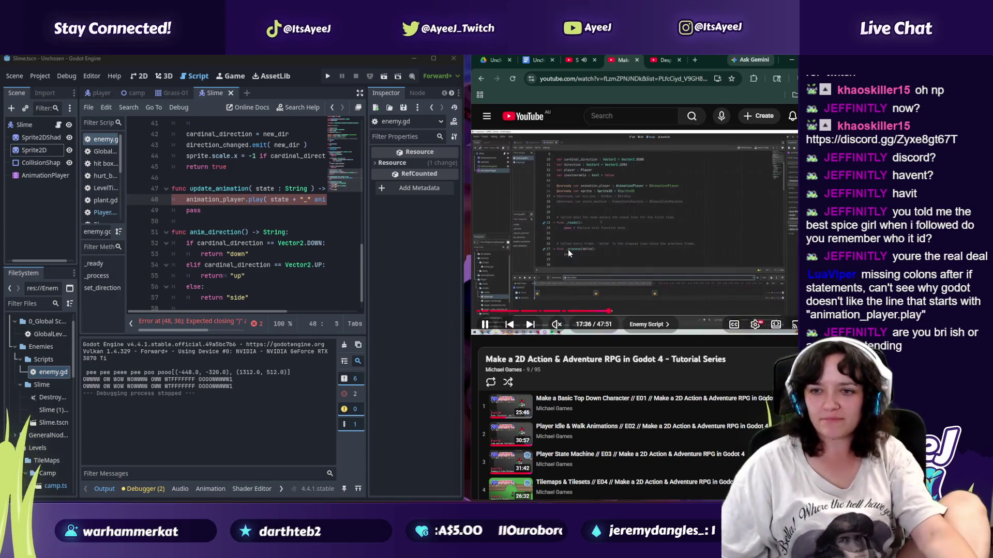
{"action": "left_click", "coordinate": [574, 326]}
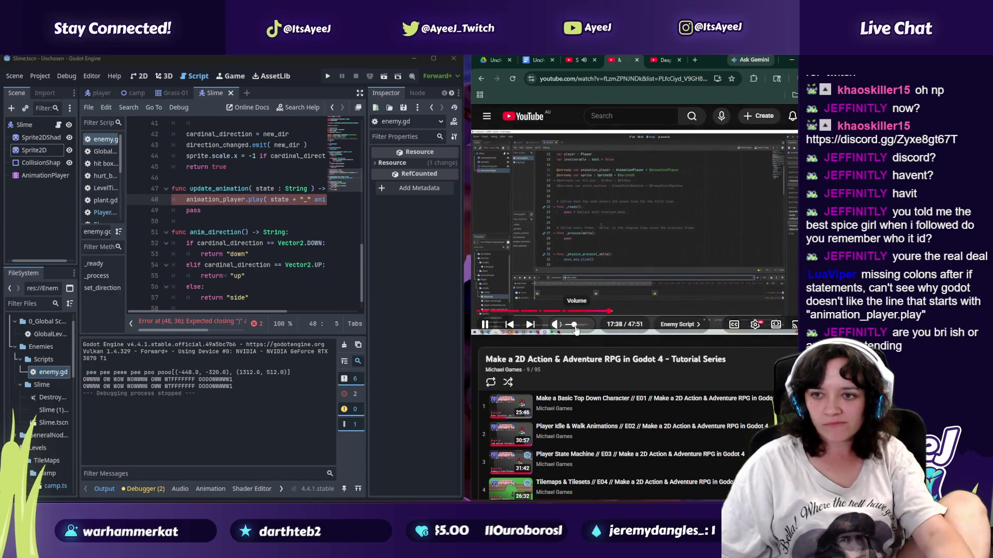
{"action": "left_click_drag", "start_coordinate": [574, 327], "coordinate": [578, 326]}
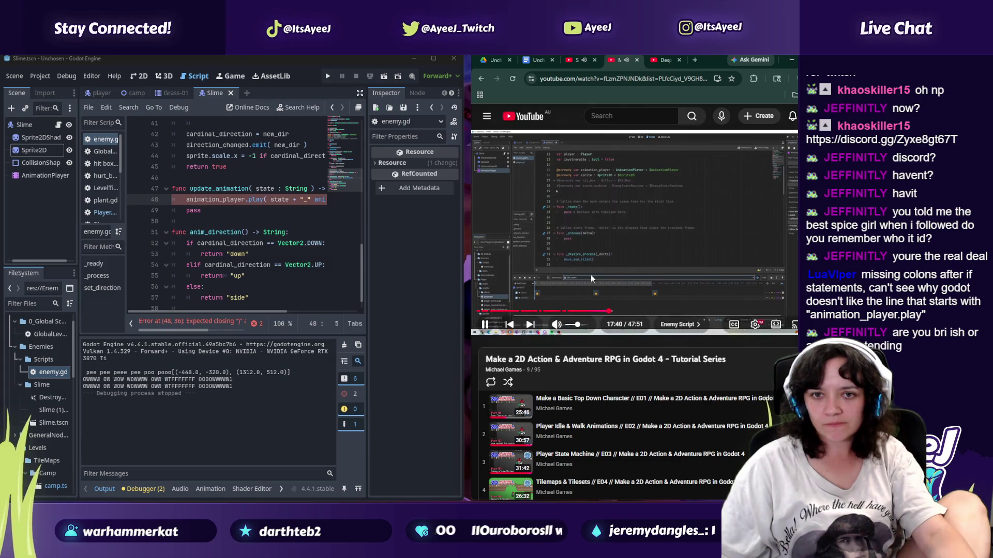
{"action": "left_click", "coordinate": [591, 278]}
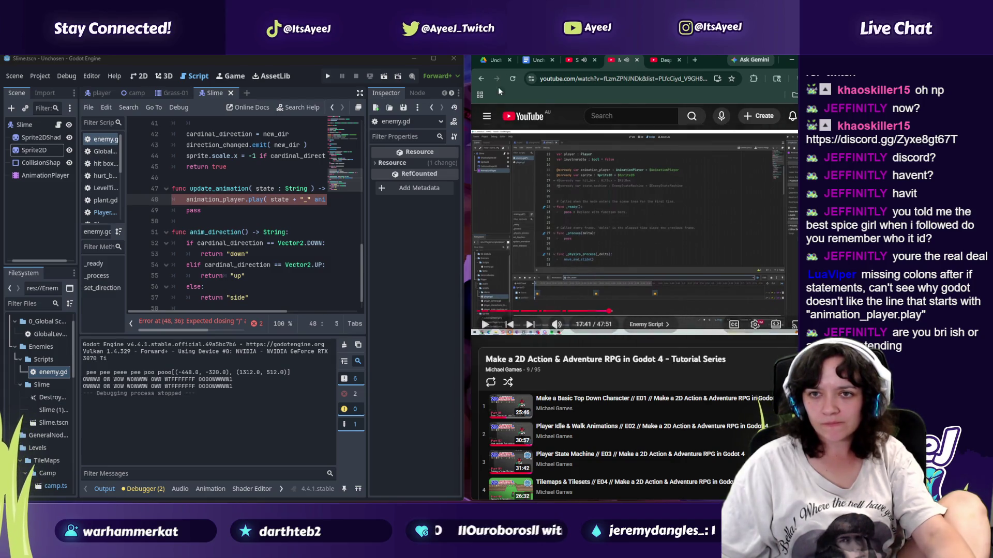
{"action": "left_click", "coordinate": [434, 58]}
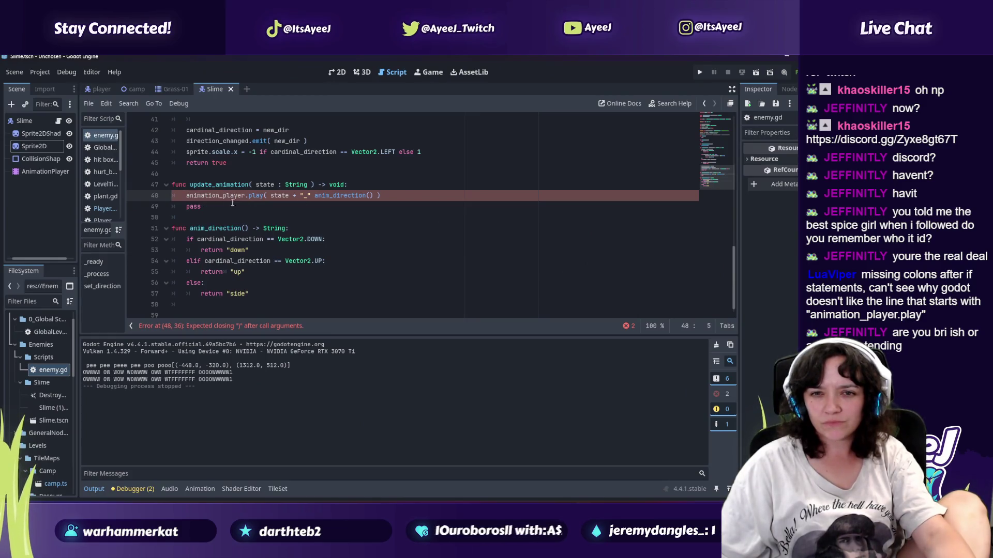
Remove the stray space before anim_direction() and rewind the tutorial to about 17:14
{"action": "left_click", "coordinate": [311, 196]}
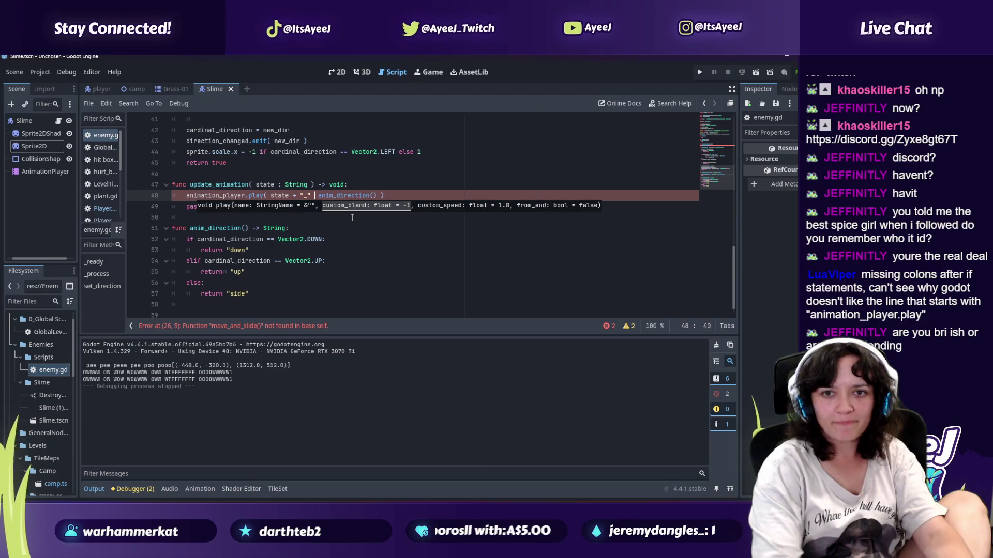
{"action": "key", "text": "BackSpace"}
{"action": "key", "text": "alt+Tab"}
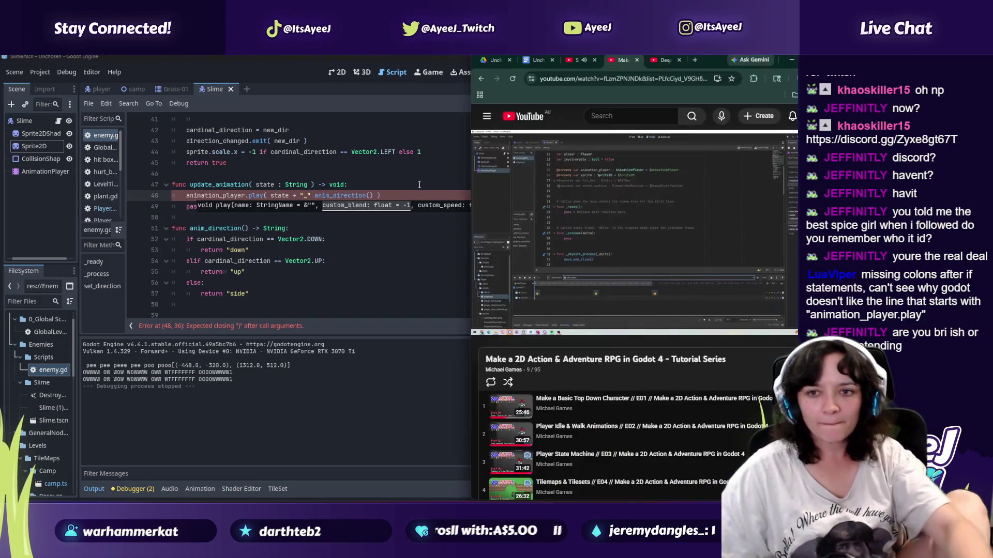
{"action": "left_click", "coordinate": [619, 238]}
{"action": "left_click_drag", "start_coordinate": [601, 312], "coordinate": [607, 313]}
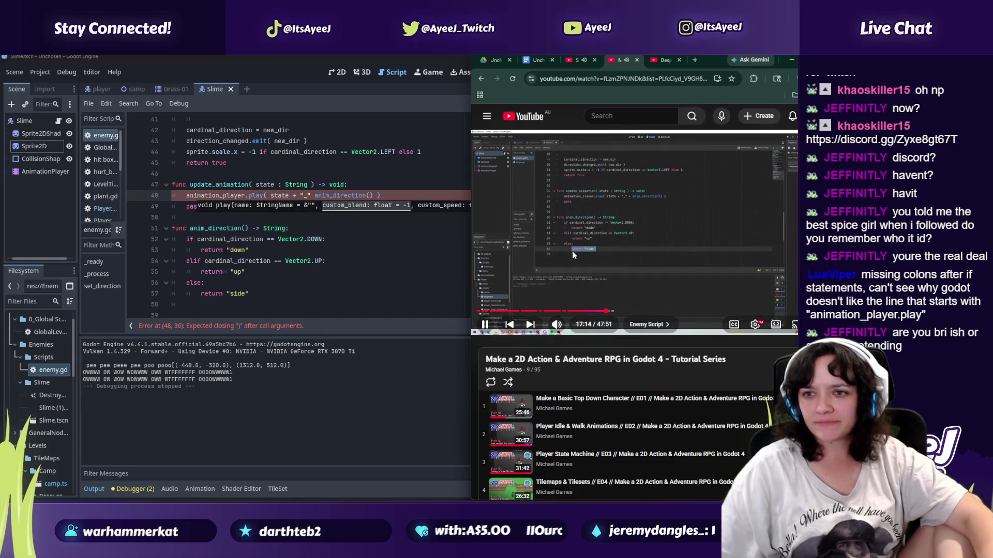
{"action": "left_click", "coordinate": [572, 250]}
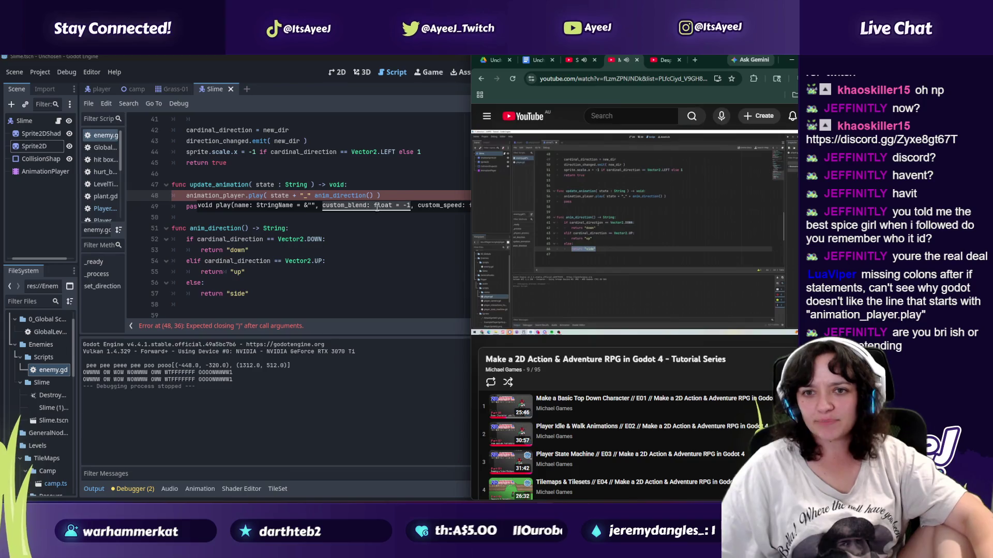
Insert a + between "_" and anim_direction() on line 48, then resume the tutorial
{"action": "left_click", "coordinate": [317, 195]}
{"action": "type", "text": "+"}
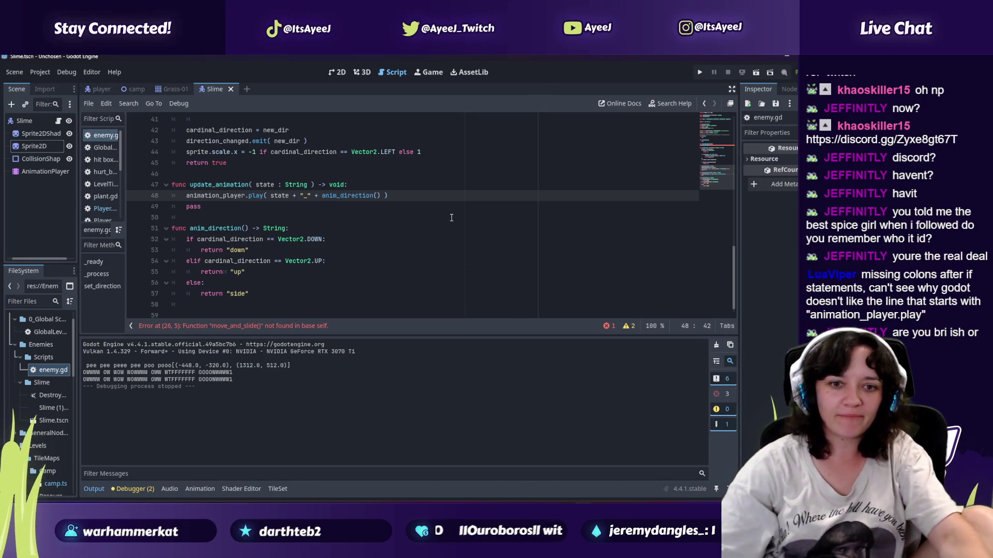
{"action": "key", "text": "alt+Tab"}
{"action": "left_click", "coordinate": [593, 225]}
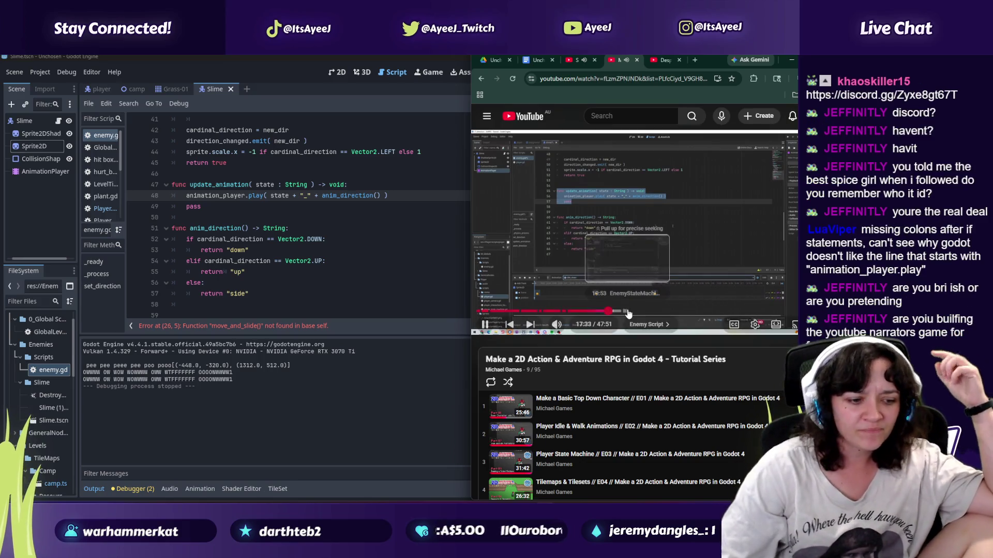
Skip the tutorial ahead and pause it at the variable declarations and ready/process functions
{"action": "mouse_move", "coordinate": [613, 310]}
{"action": "left_mouse_down"}
{"action": "mouse_move", "coordinate": [624, 296]}
{"action": "mouse_move", "coordinate": [612, 293]}
{"action": "left_mouse_up"}
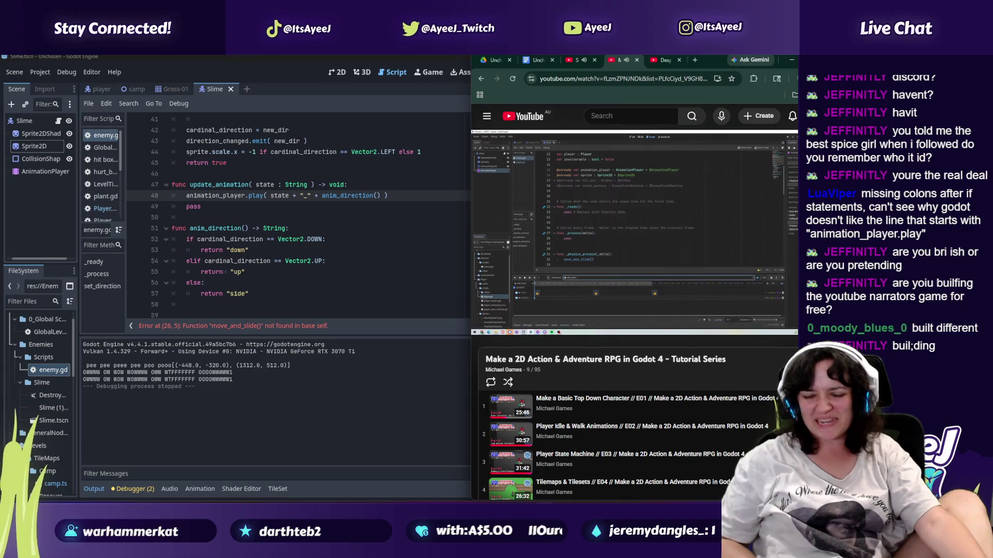
{"action": "mouse_move", "coordinate": [483, 184]}
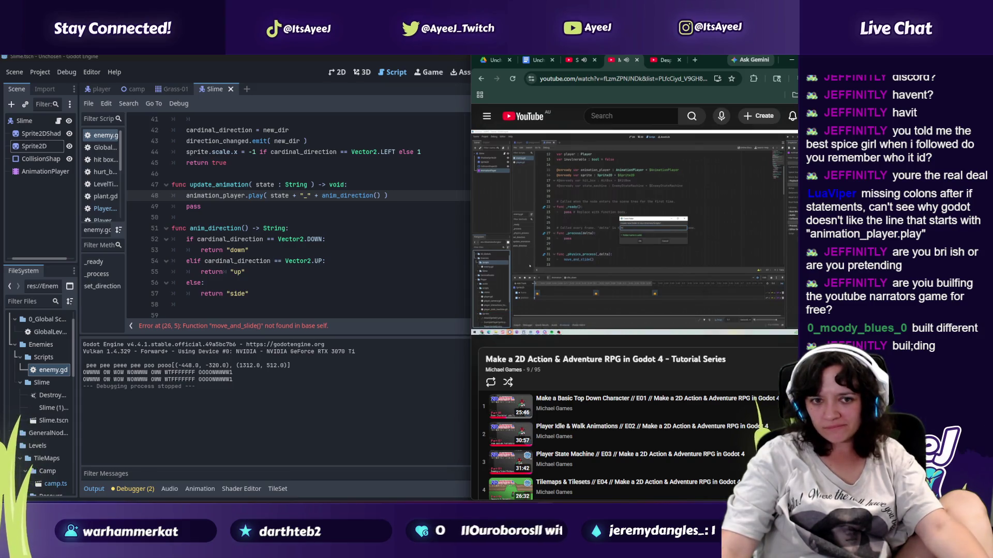
{"action": "key", "text": "space"}
{"action": "right_click", "coordinate": [43, 357]}
{"action": "mouse_move", "coordinate": [95, 320]}
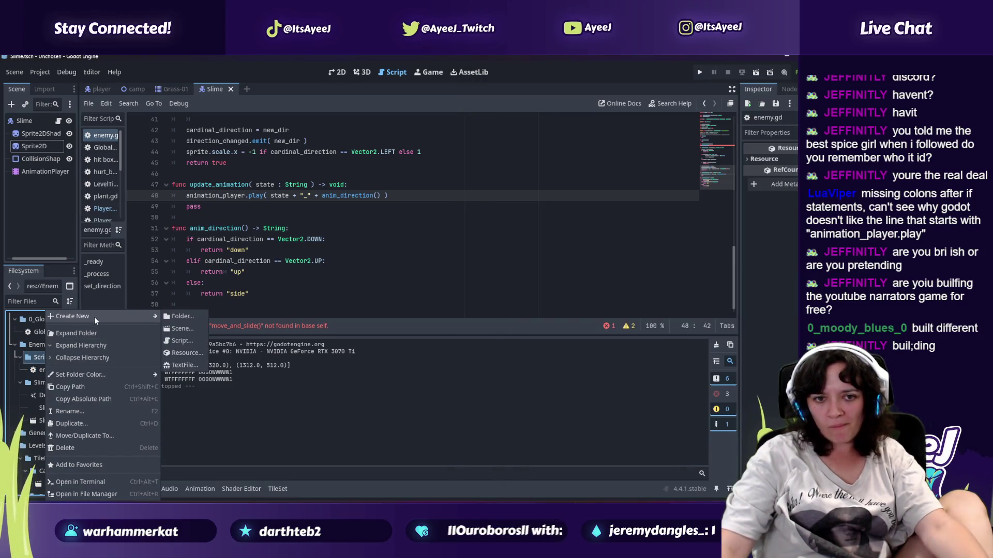
{"action": "left_click", "coordinate": [182, 341]}
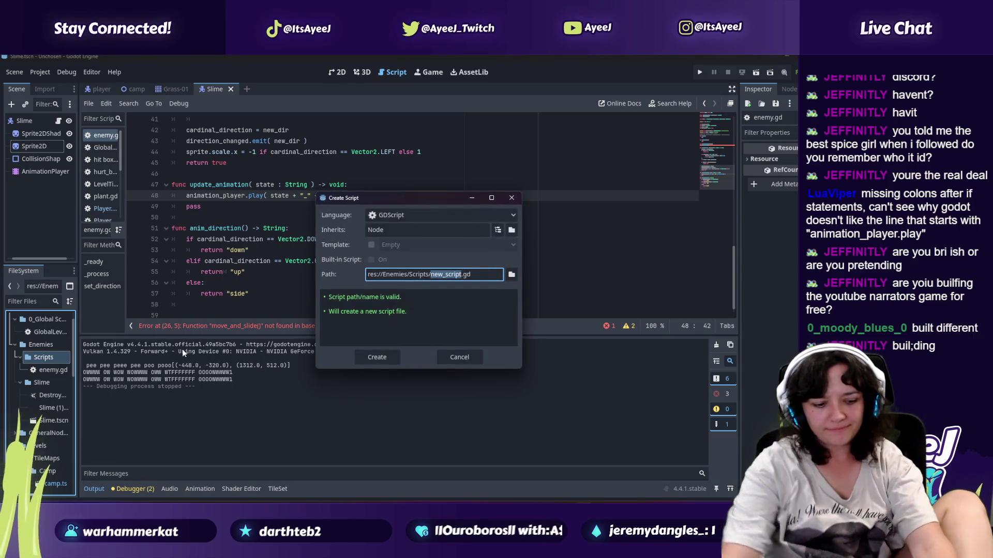
{"action": "key", "text": "alt+Tab"}
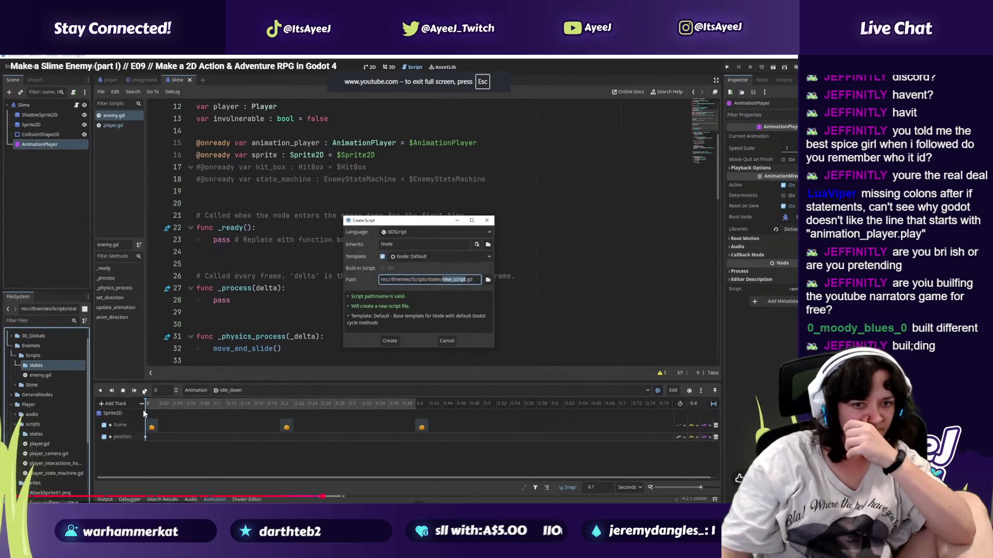
{"action": "left_click", "coordinate": [607, 408]}
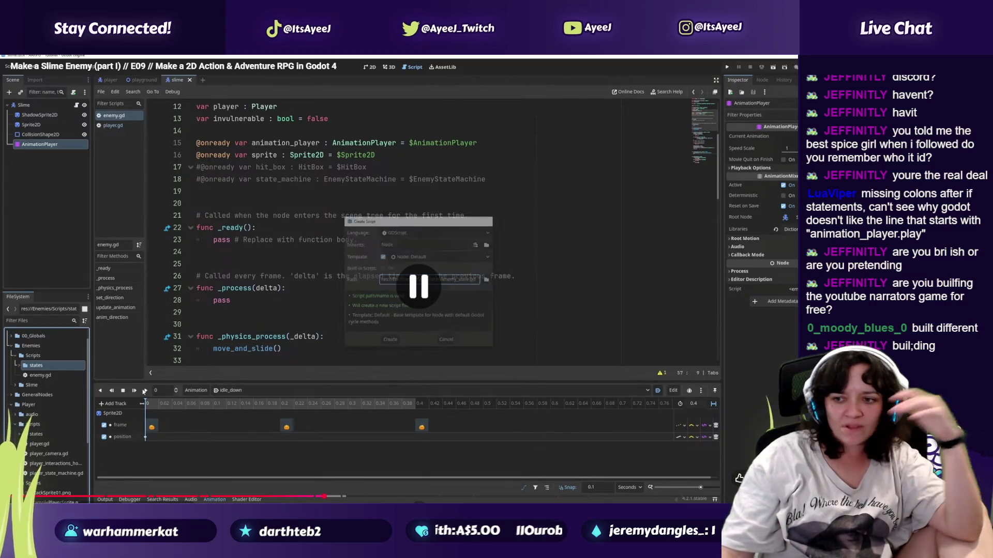
{"action": "key", "text": "alt+Tab"}
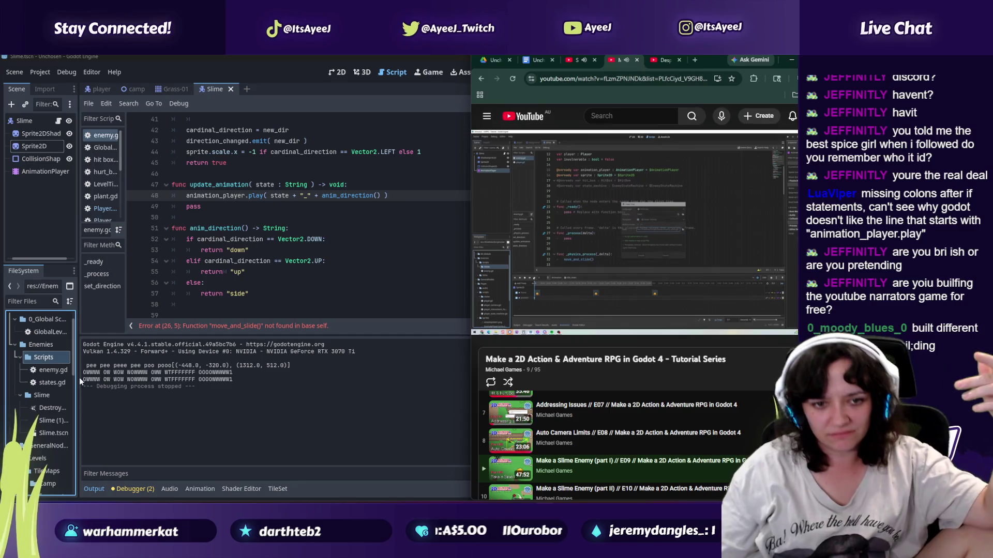
{"action": "right_click", "coordinate": [52, 382]}
{"action": "left_click", "coordinate": [76, 435]}
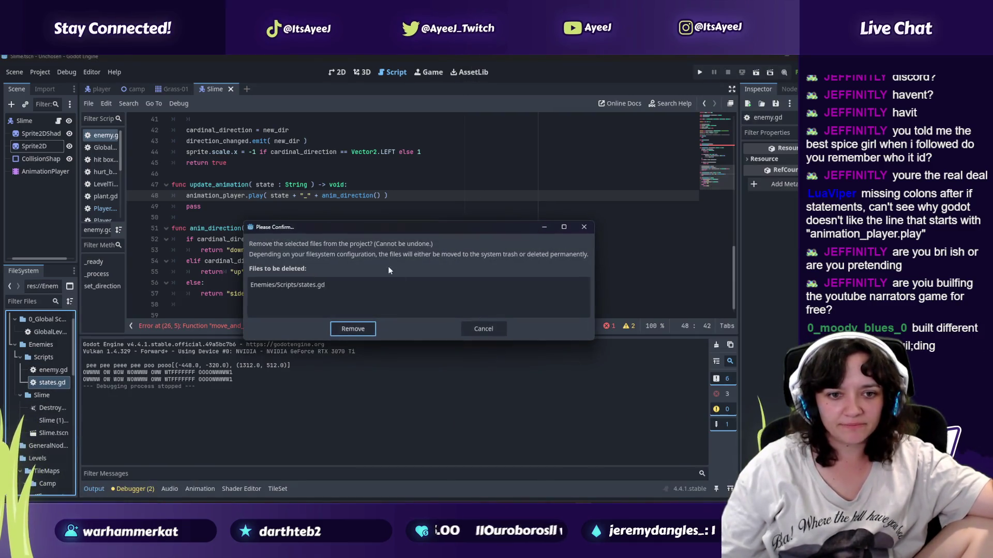
{"action": "left_click", "coordinate": [351, 330]}
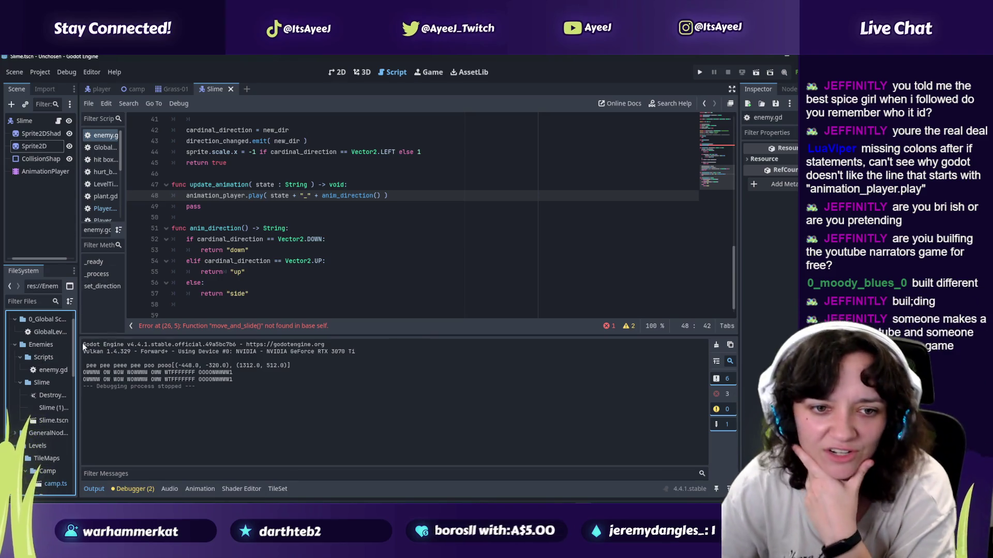
{"action": "scroll", "coordinate": [56, 381], "scroll_direction": "up", "scroll_amount": 1}
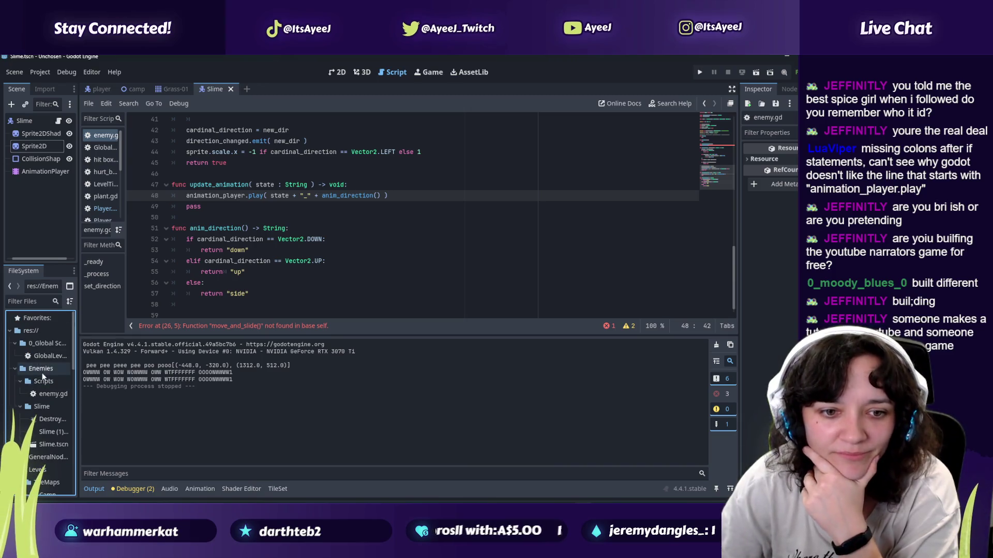
Widen the browser over the editor and play the tutorial fullscreen, then exit fullscreen
{"action": "key", "text": "alt+Tab"}
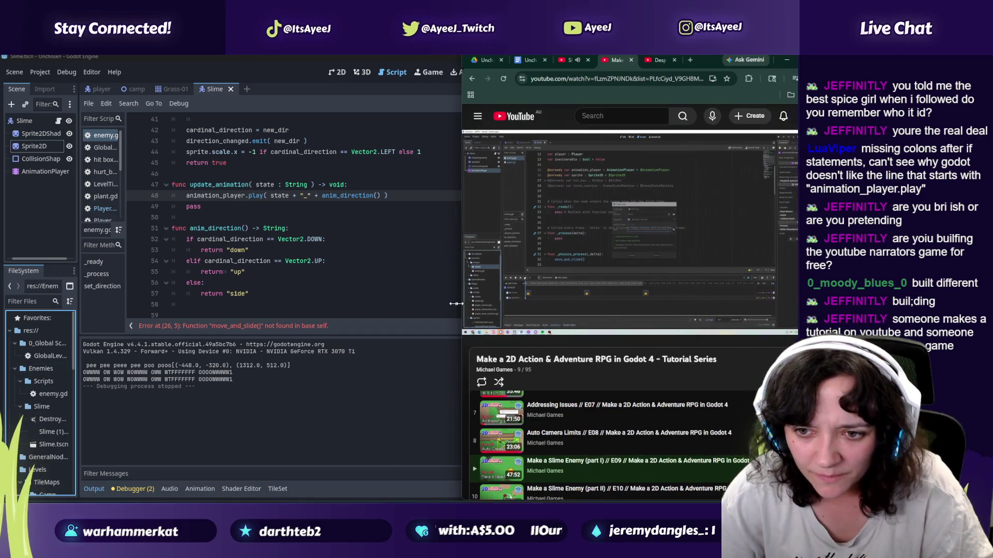
{"action": "left_click_drag", "start_coordinate": [471, 305], "coordinate": [317, 304]}
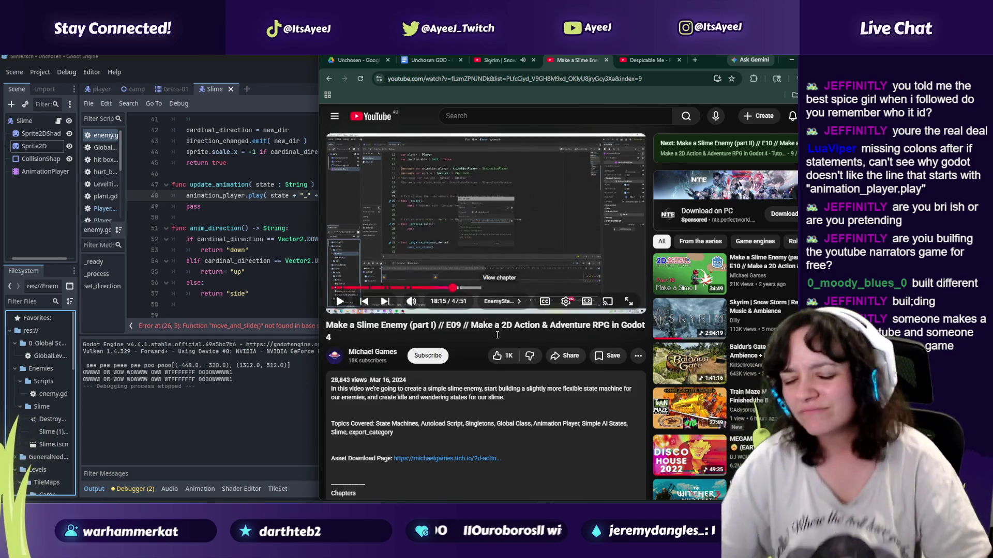
{"action": "left_click", "coordinate": [628, 301]}
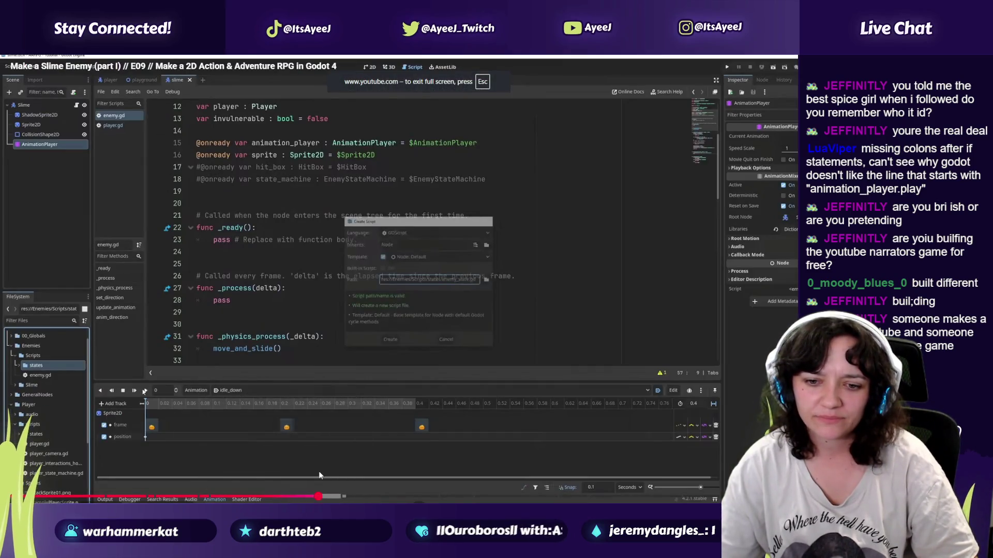
{"action": "left_click", "coordinate": [280, 366]}
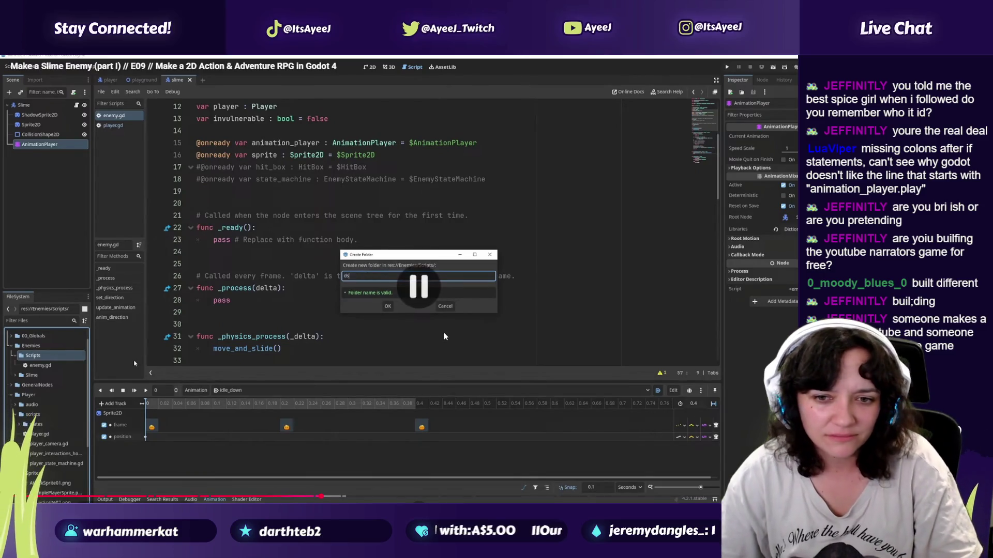
{"action": "key", "text": "Escape"}
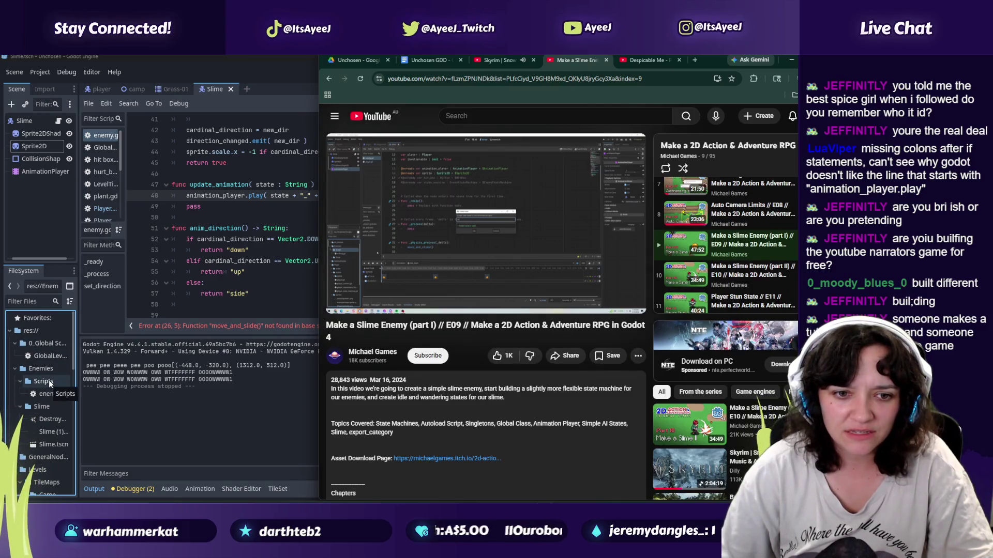
{"action": "right_click", "coordinate": [50, 371]}
Create a folder named States inside res://Enemies
{"action": "left_click", "coordinate": [44, 383]}
{"action": "right_click", "coordinate": [44, 383]}
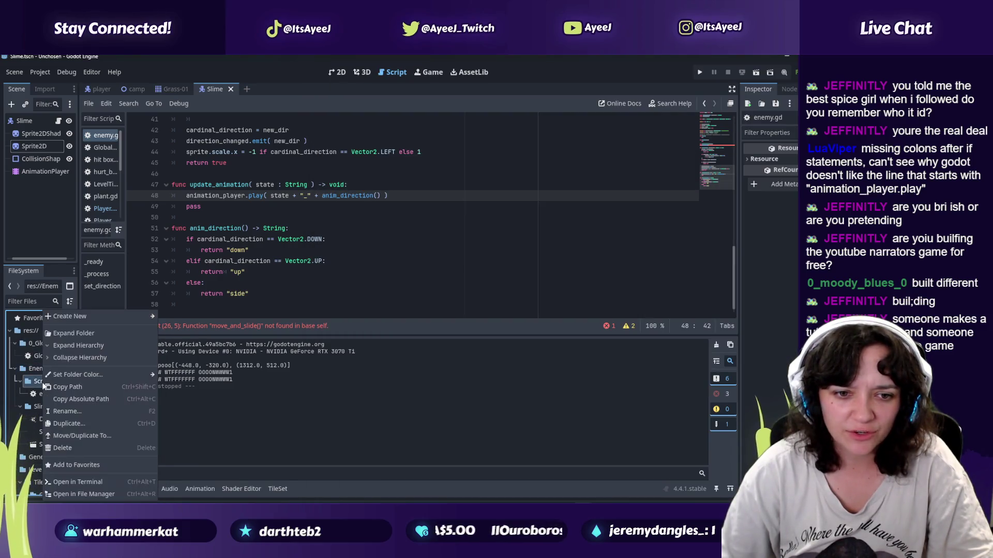
{"action": "mouse_move", "coordinate": [103, 316]}
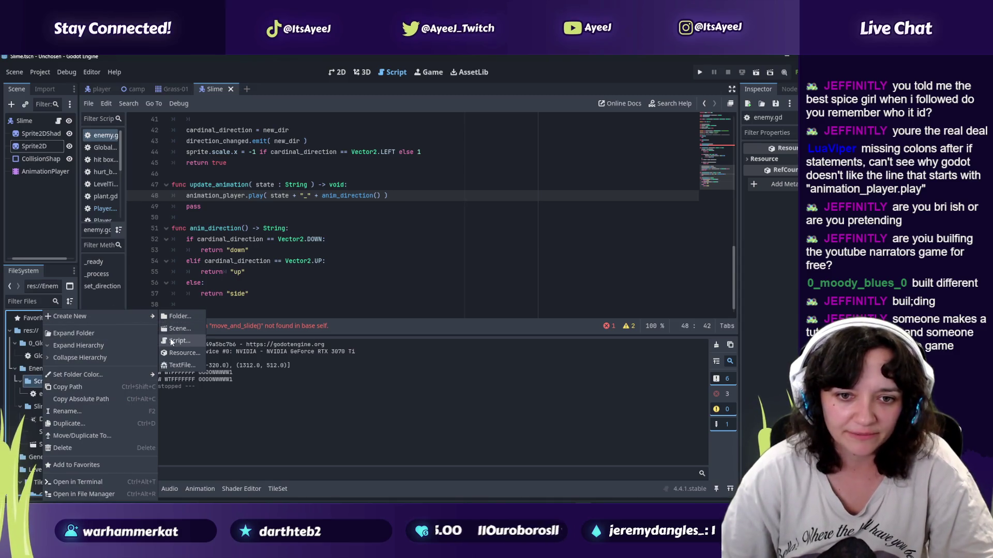
{"action": "left_click", "coordinate": [29, 369]}
{"action": "right_click", "coordinate": [29, 369]}
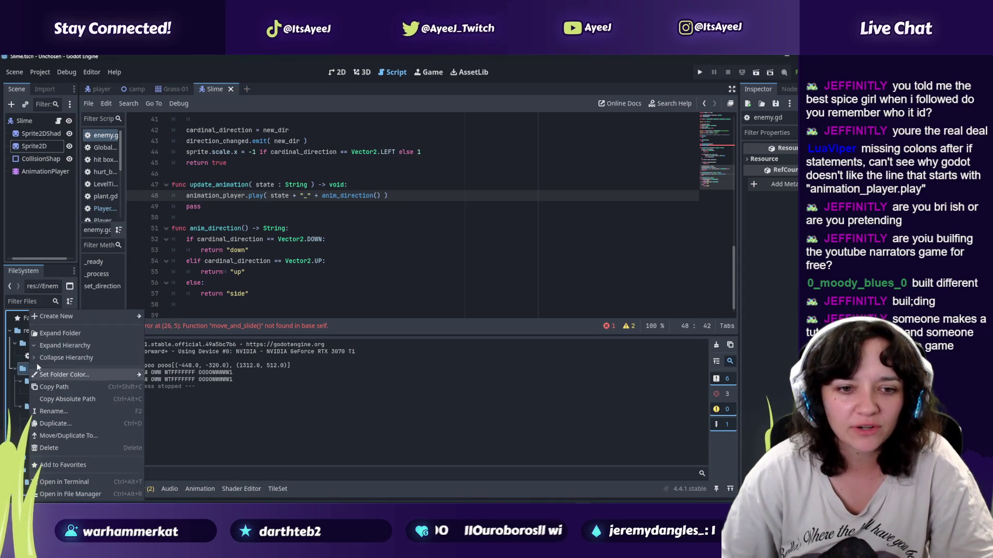
{"action": "mouse_move", "coordinate": [102, 314]}
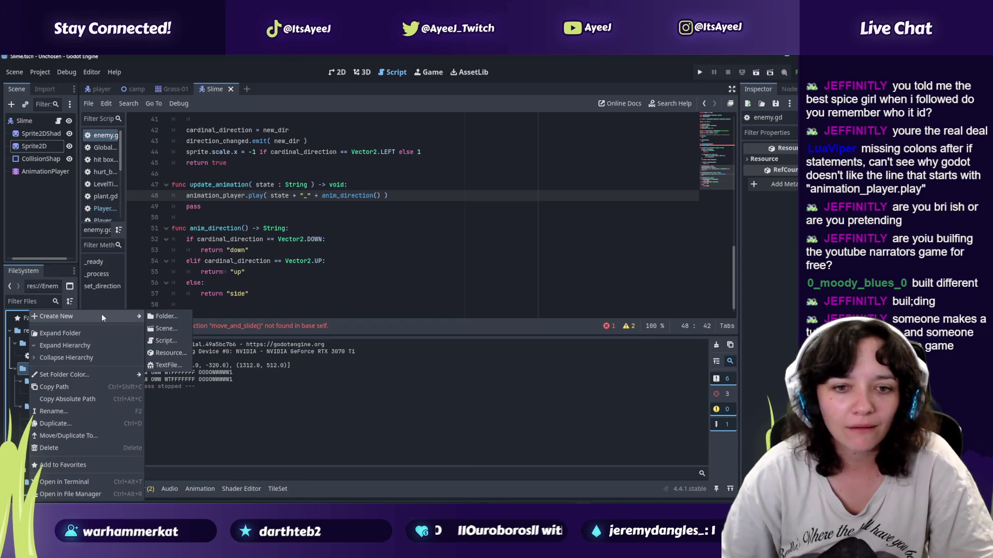
{"action": "left_click", "coordinate": [156, 318]}
{"action": "type", "text": "STa"}
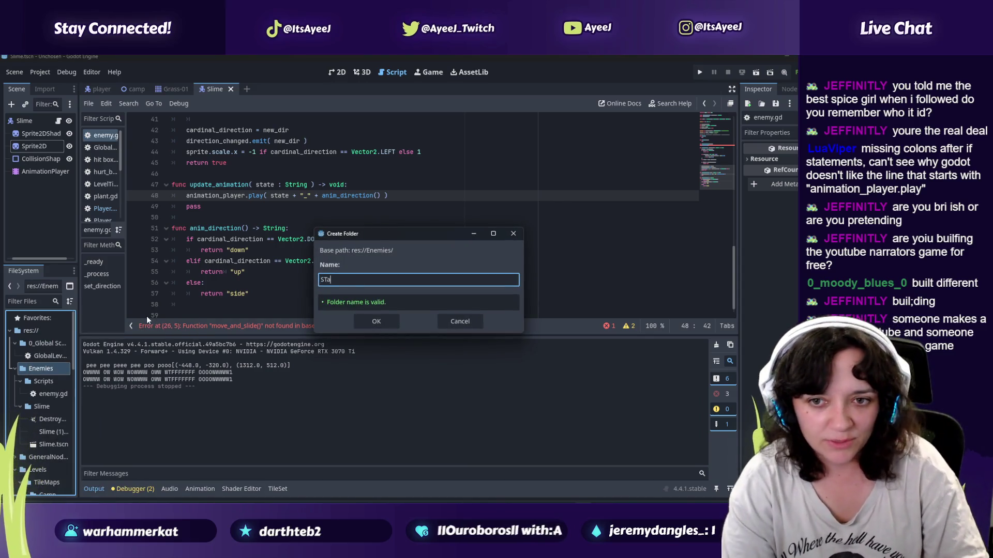
{"action": "key", "text": "BackSpace"}
{"action": "type", "text": "tates"}
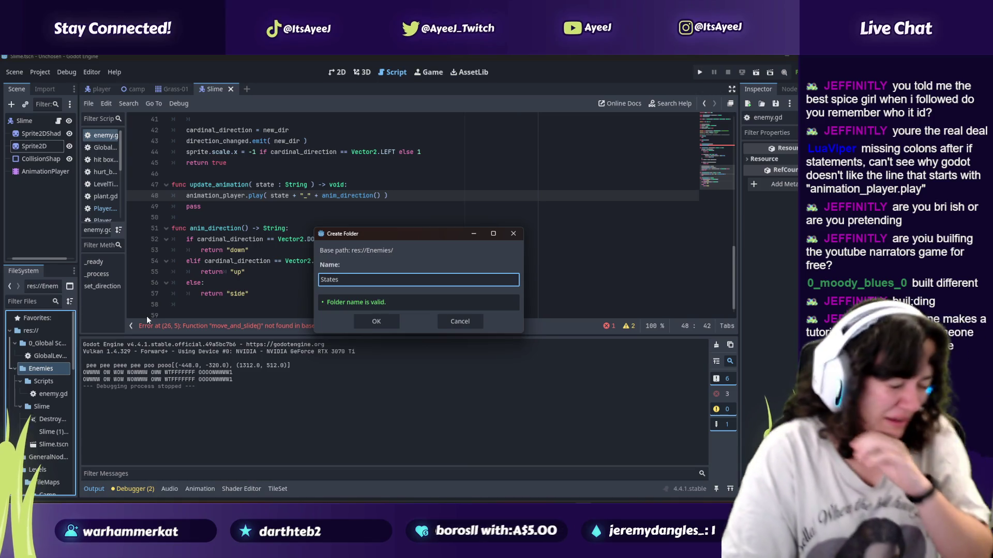
{"action": "key", "text": "Return"}
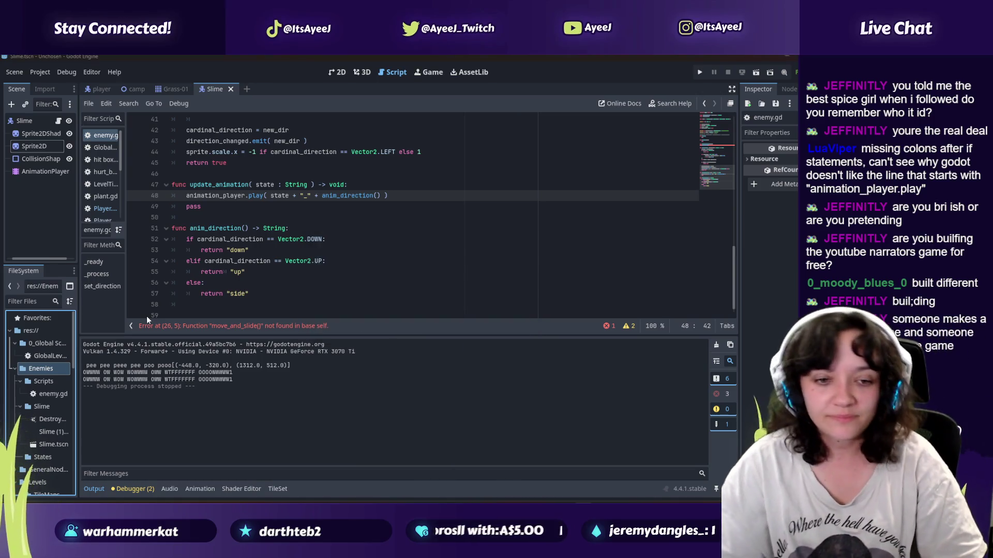
Return to the tutorial and keep it playing
{"action": "key", "text": "alt+Tab"}
{"action": "left_click", "coordinate": [506, 245]}
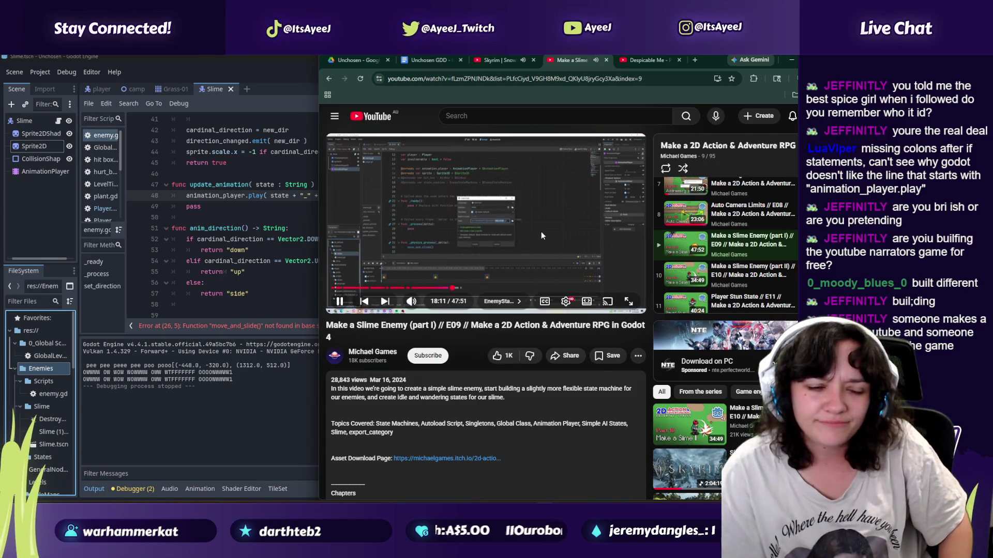
{"action": "left_click", "coordinate": [553, 242]}
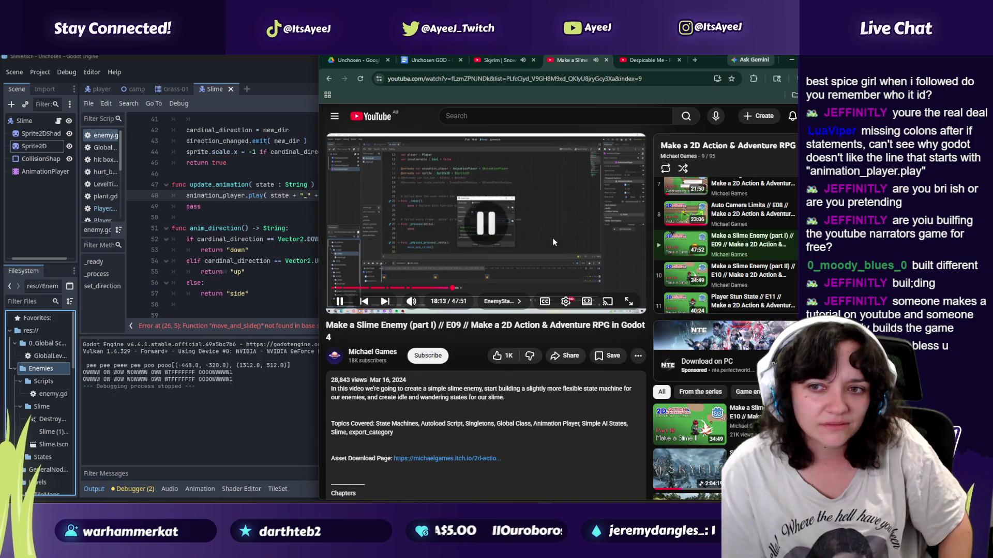
{"action": "left_click", "coordinate": [545, 240]}
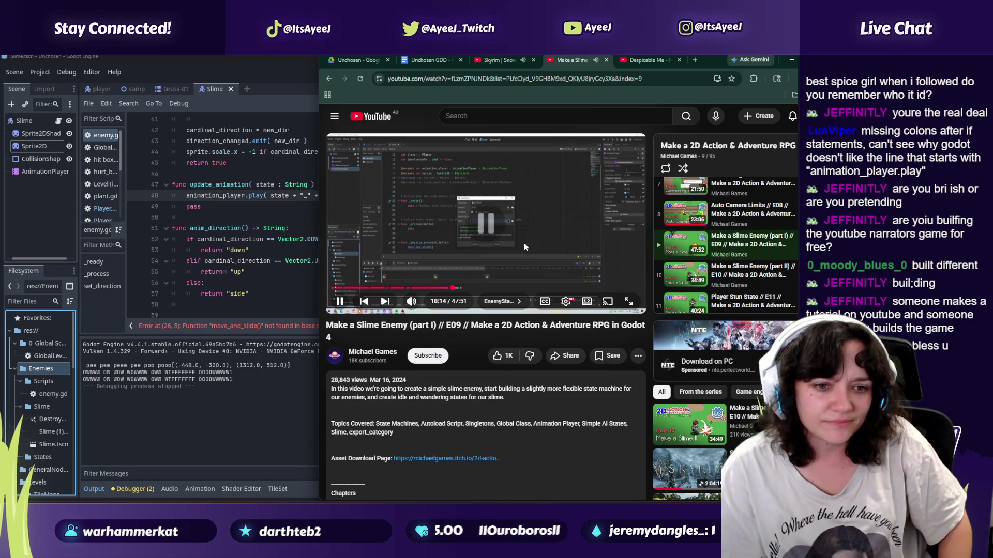
Create the script EnemyState.gd in the States folder
{"action": "right_click", "coordinate": [52, 456]}
{"action": "mouse_move", "coordinate": [122, 318]}
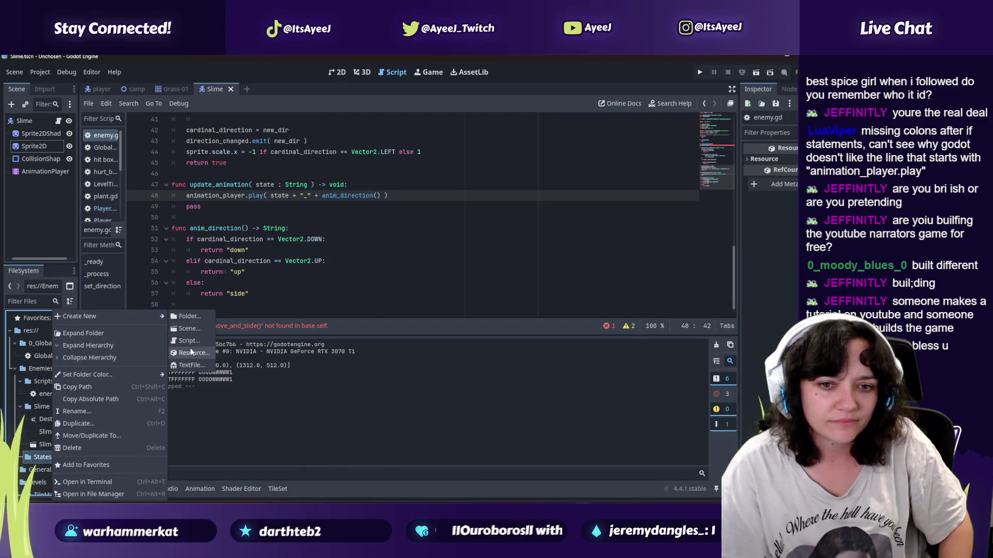
{"action": "left_click", "coordinate": [188, 341]}
{"action": "type", "text": "Enemies/States/Enemy.gd"}
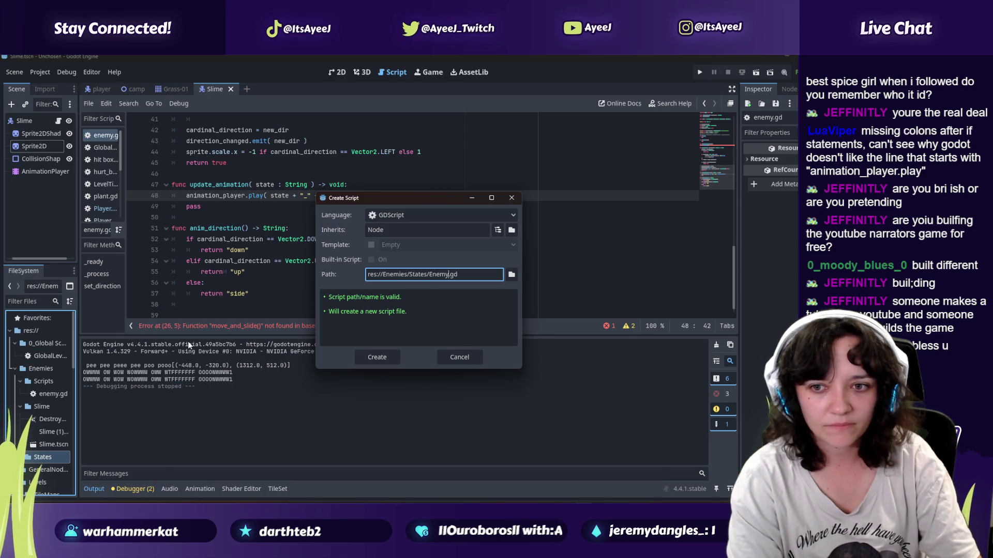
{"action": "type", "text": "nemyState"}
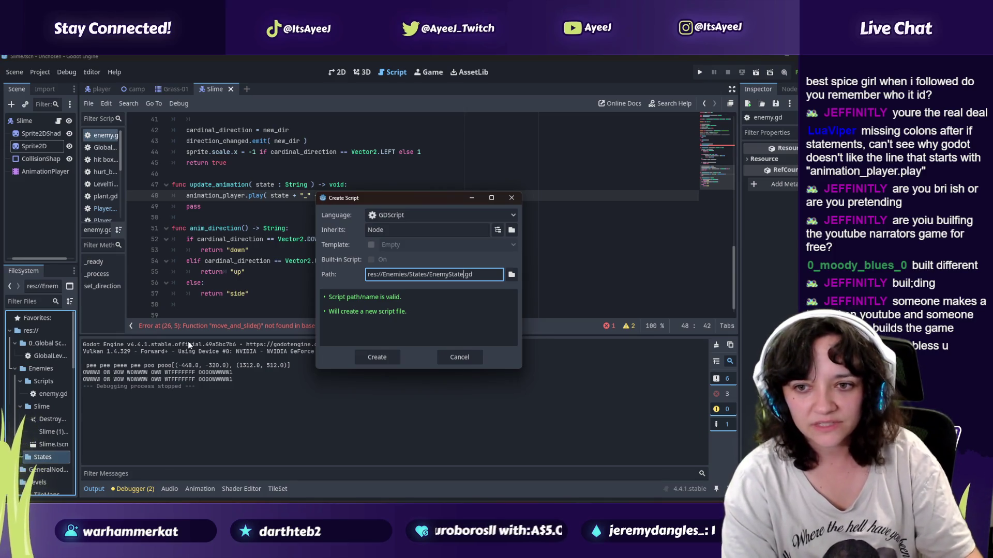
{"action": "key", "text": "Return"}
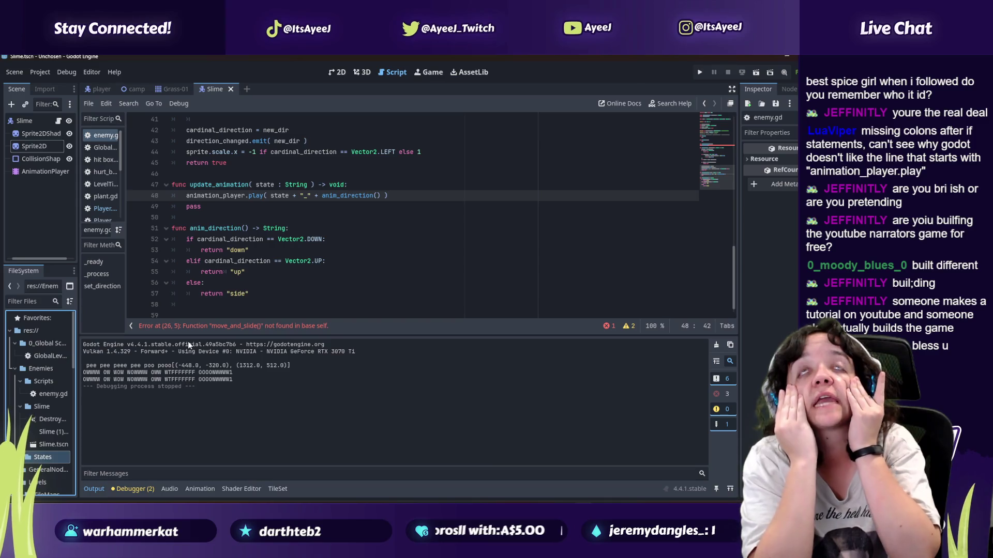
Play the tutorial on to about 18:26, then pause it
{"action": "key", "text": "alt+Tab"}
{"action": "left_click", "coordinate": [413, 251]}
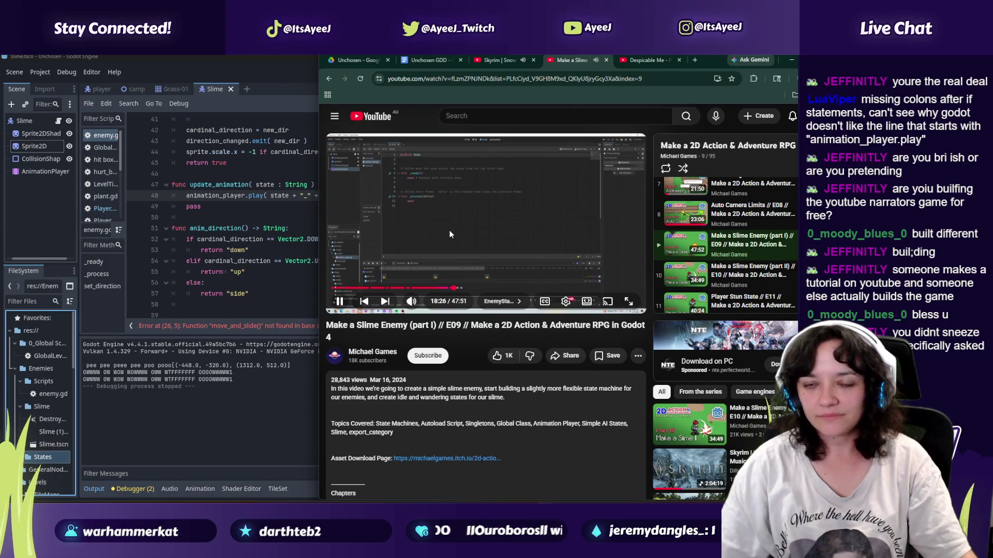
{"action": "left_click", "coordinate": [449, 230]}
Open EnemyState.gd and narrow the browser so Godot and the tutorial sit side by side
{"action": "key", "text": "alt+Tab"}
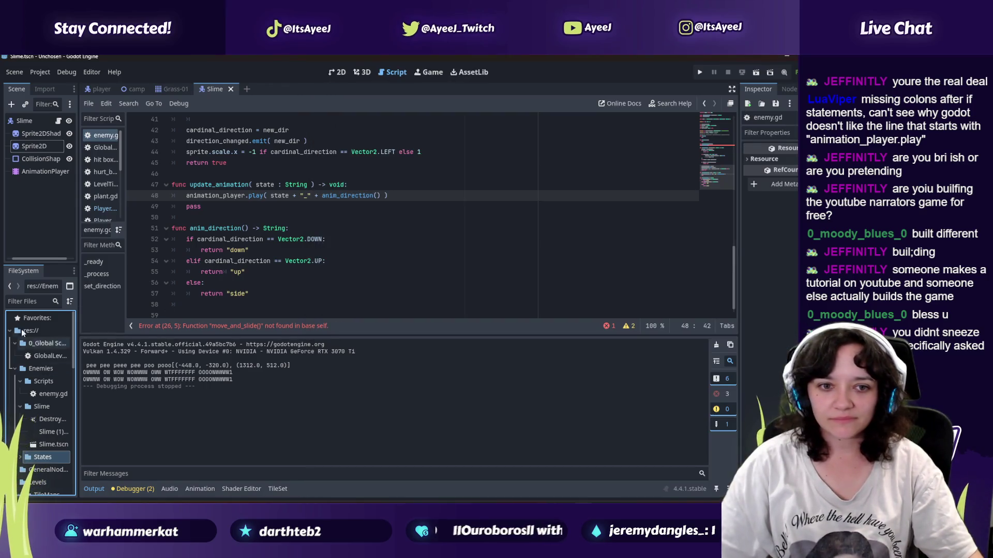
{"action": "left_click", "coordinate": [21, 459]}
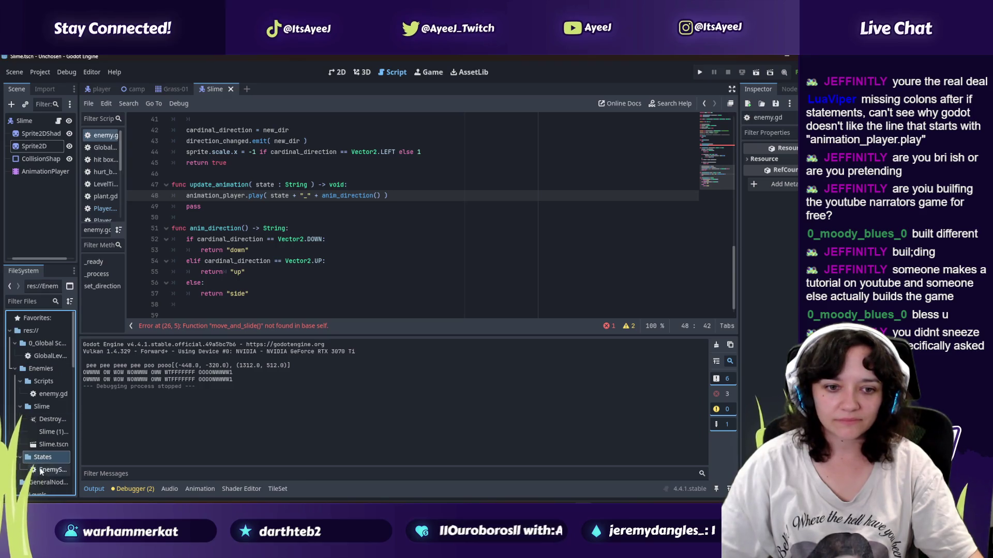
{"action": "double_click", "coordinate": [41, 471]}
{"action": "key", "text": "alt+Tab"}
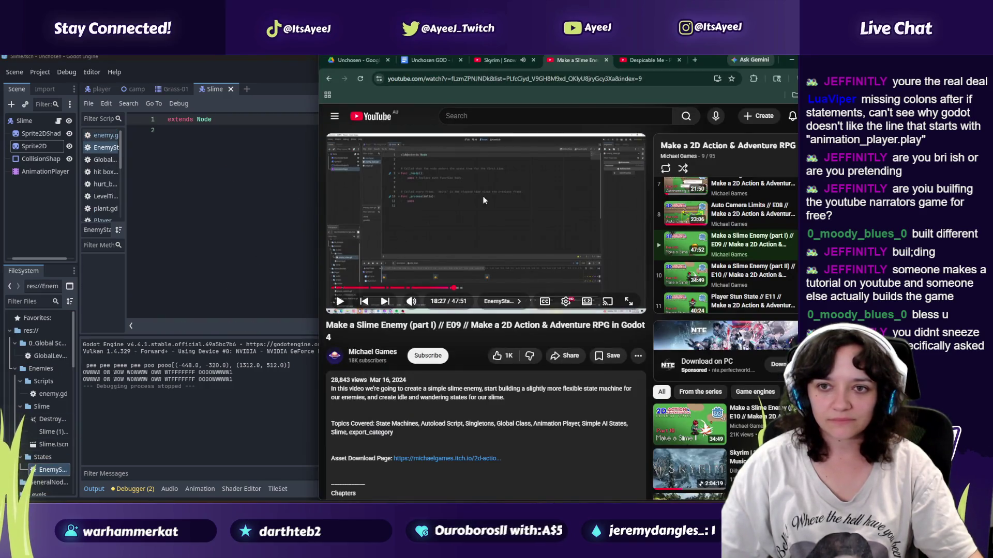
{"action": "left_click", "coordinate": [253, 130]}
{"action": "key", "text": "super+Down"}
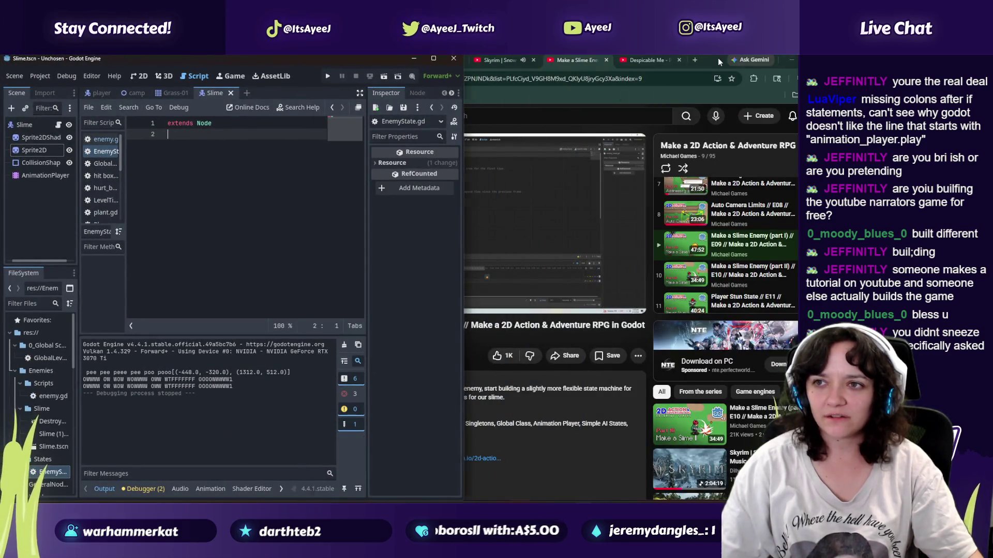
{"action": "left_click", "coordinate": [517, 222]}
{"action": "mouse_move", "coordinate": [317, 252]}
{"action": "left_mouse_down"}
{"action": "mouse_move", "coordinate": [637, 254]}
{"action": "mouse_move", "coordinate": [460, 253]}
{"action": "left_mouse_up"}
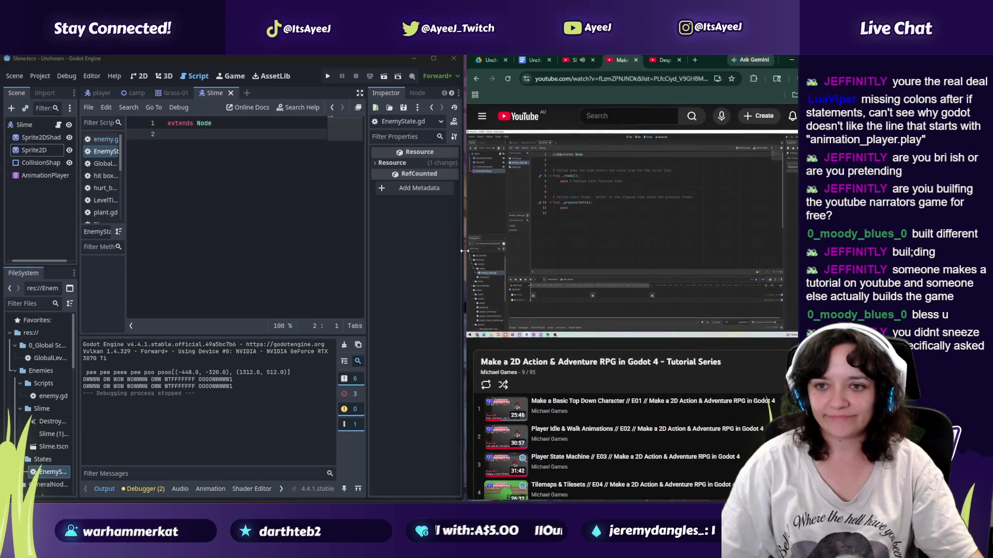
{"action": "left_click", "coordinate": [626, 256]}
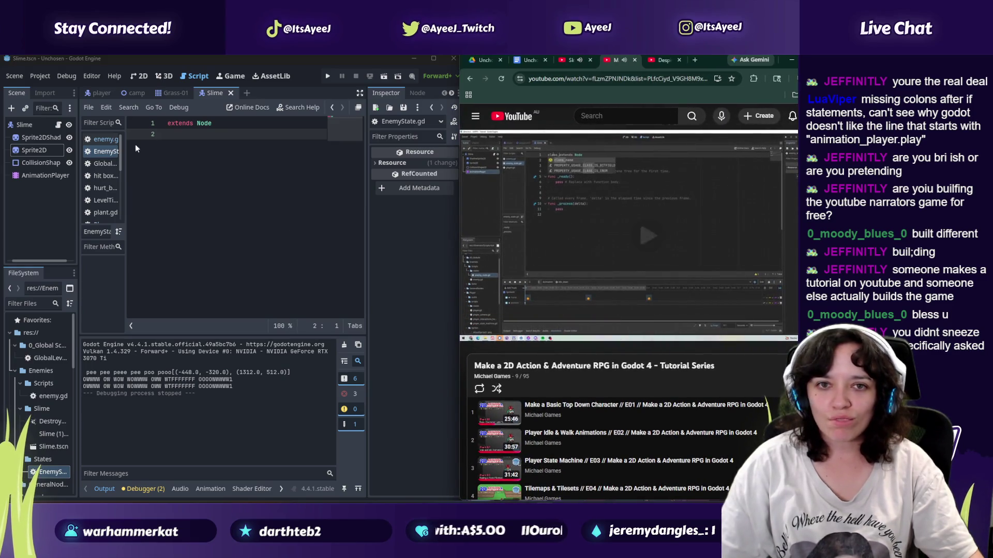
Add 'class_name EnemyState' at the top and declare var enemy : Enemy
{"action": "triple_click", "coordinate": [164, 125]}
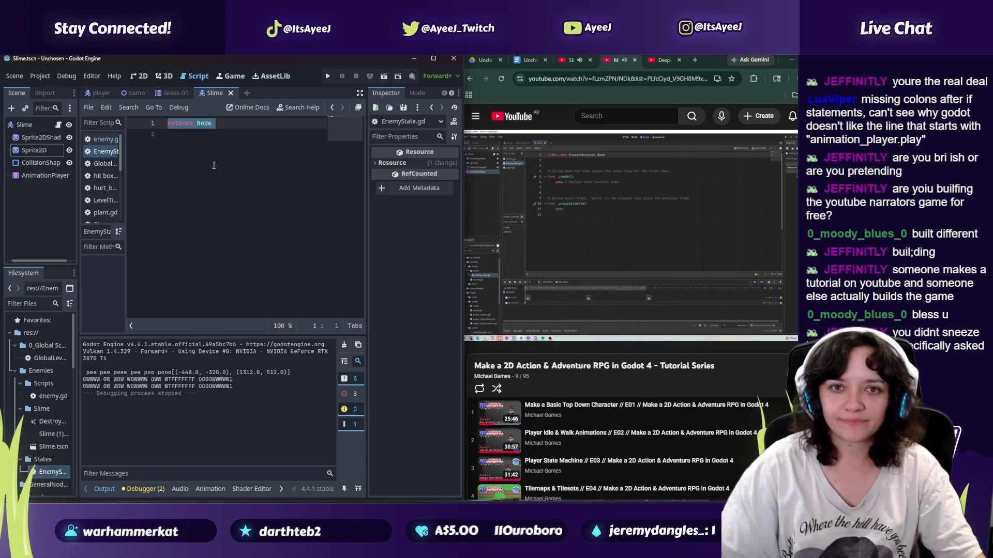
{"action": "type", "text": "class_name "}
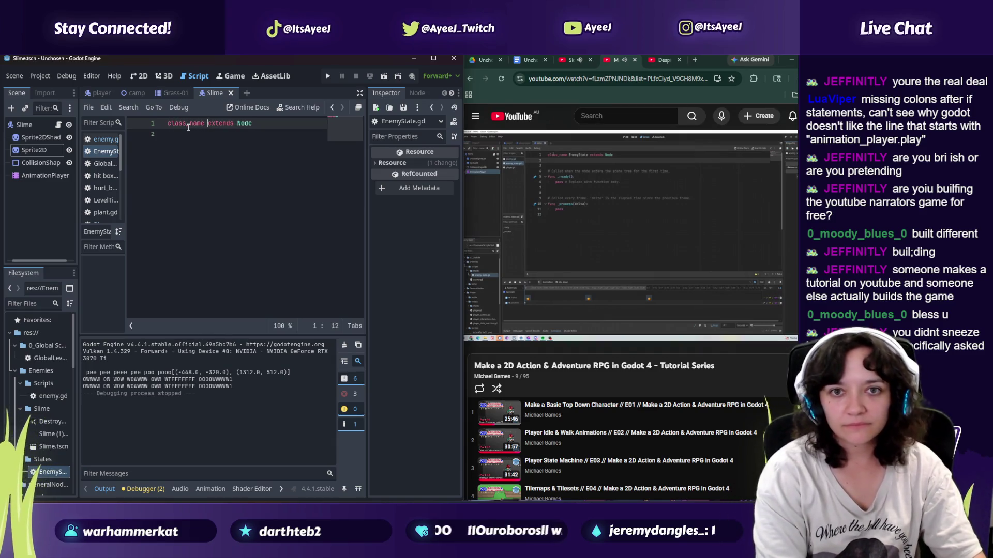
{"action": "type", "text": "Emeney"}
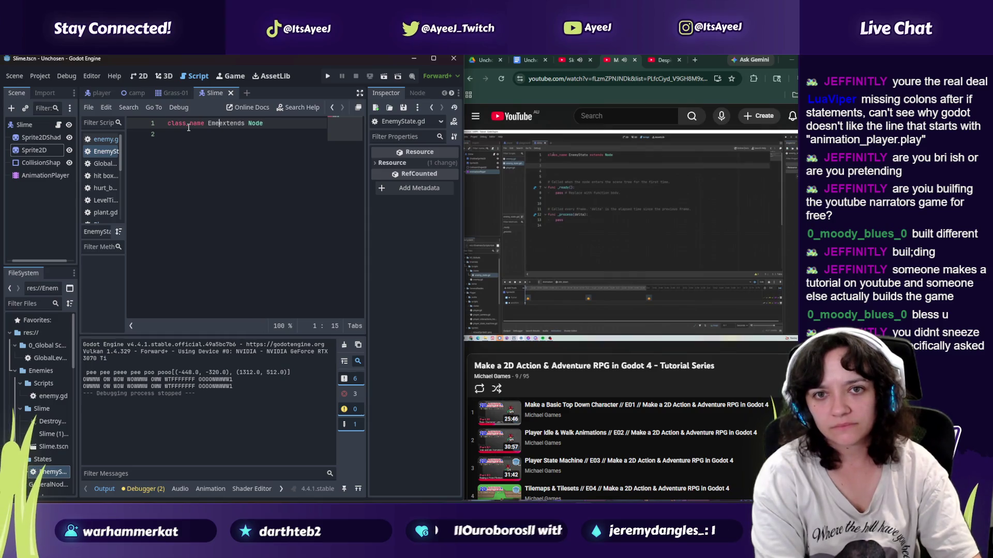
{"action": "type", "text": "nemyState"}
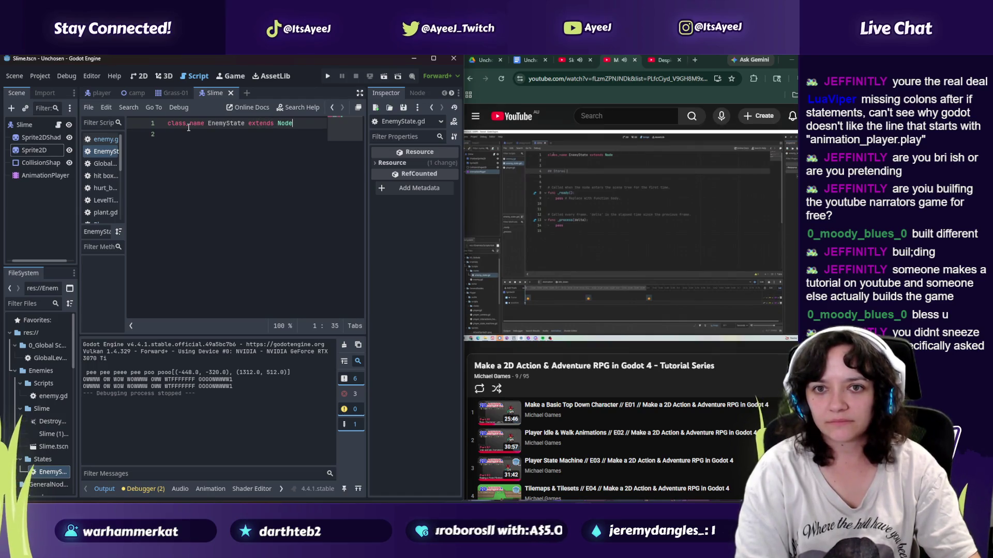
{"action": "key", "text": "Return"}
{"action": "key", "text": "Return"}
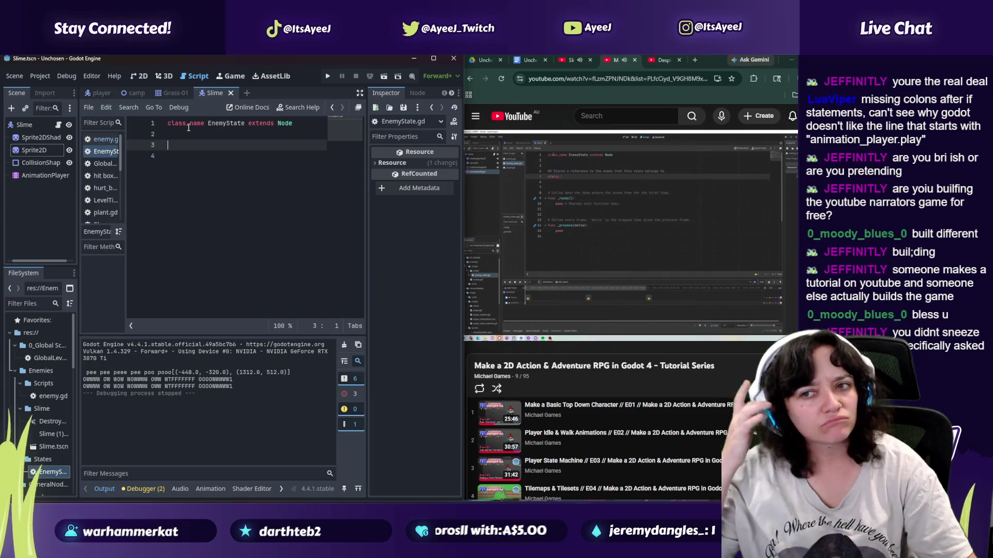
{"action": "type", "text": "o"}
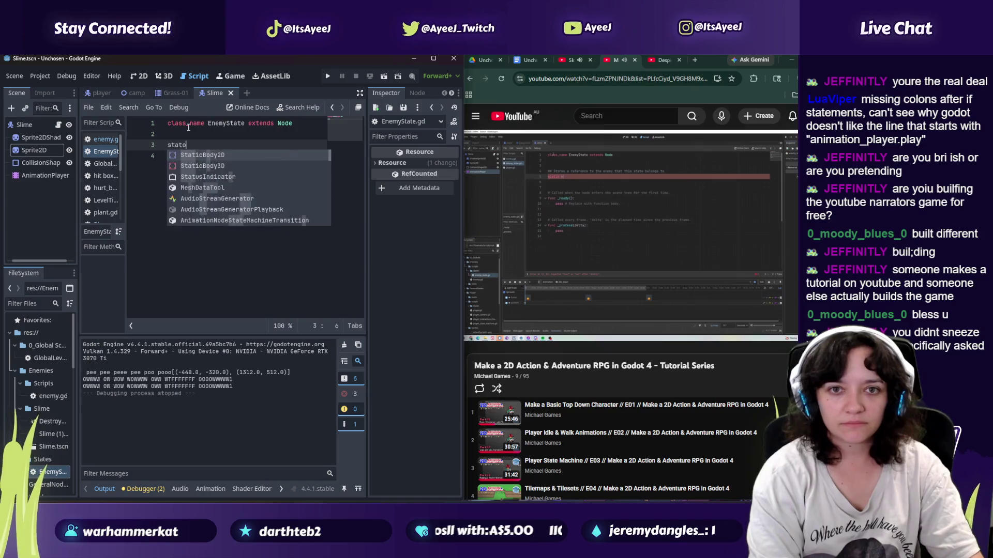
{"action": "key", "text": "BackSpace"}
{"action": "type", "text": "ic"}
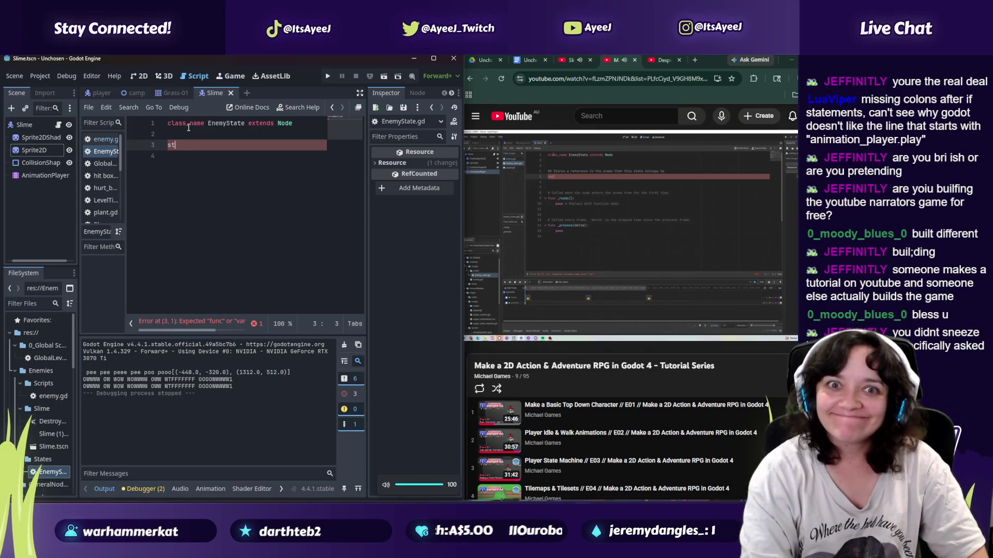
{"action": "key", "text": "BackSpace"}
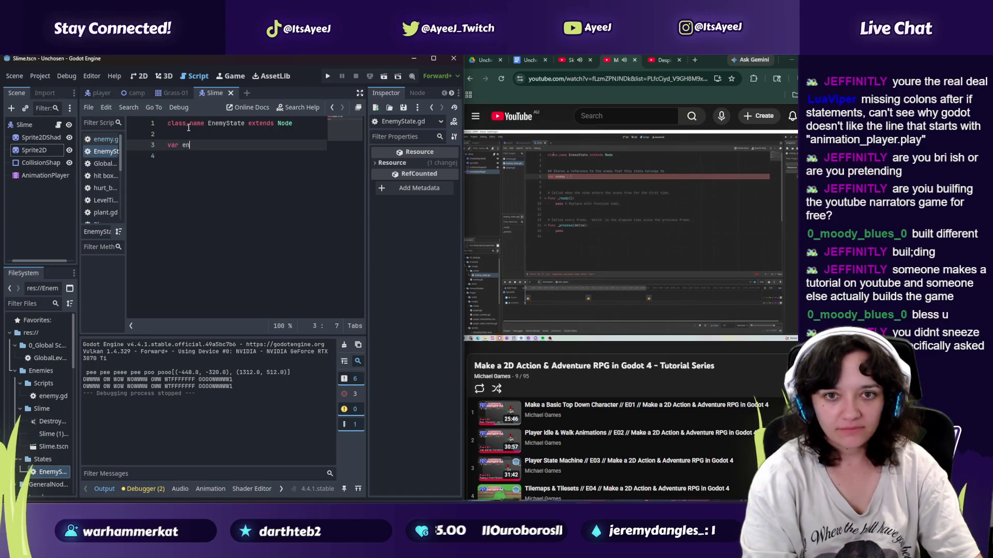
{"action": "type", "text": "nemy : "}
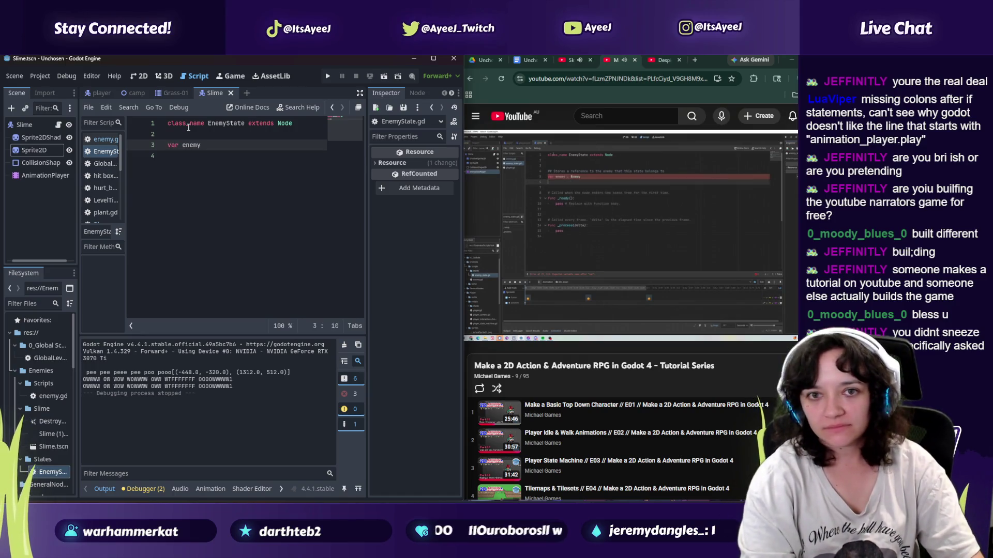
{"action": "type", "text": "Enemy"}
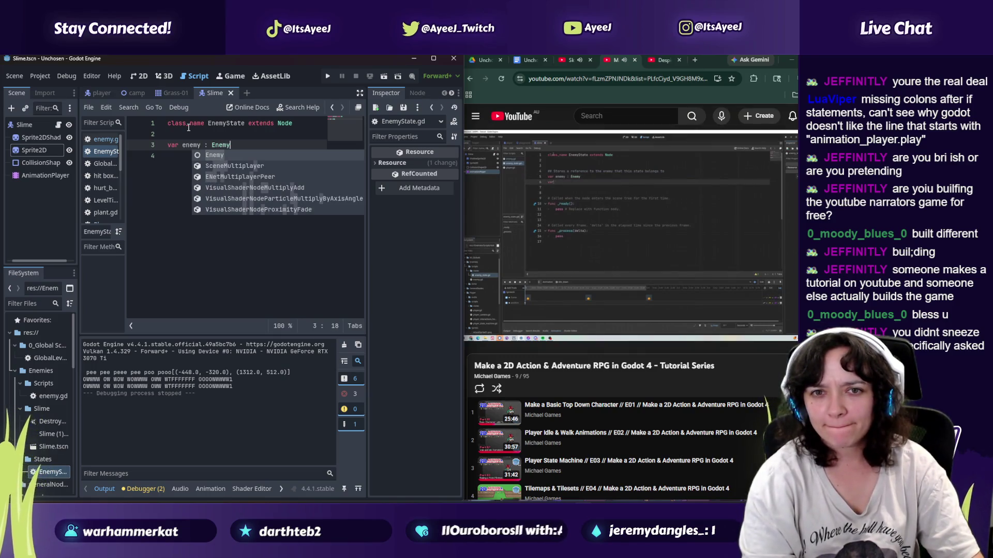
{"action": "key", "text": "Escape"}
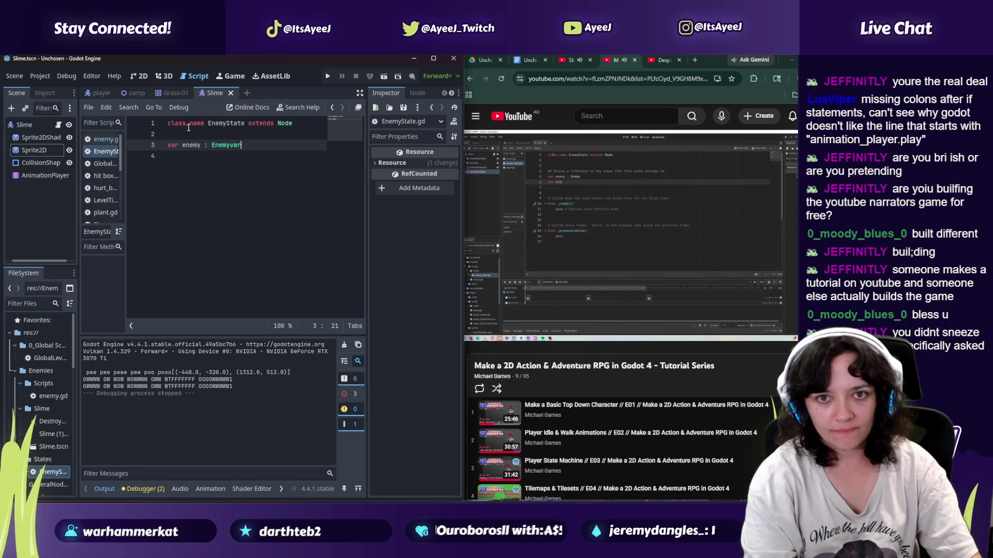
{"action": "key", "text": "BackSpace"}
{"action": "key", "text": "BackSpace"}
{"action": "key", "text": "Return"}
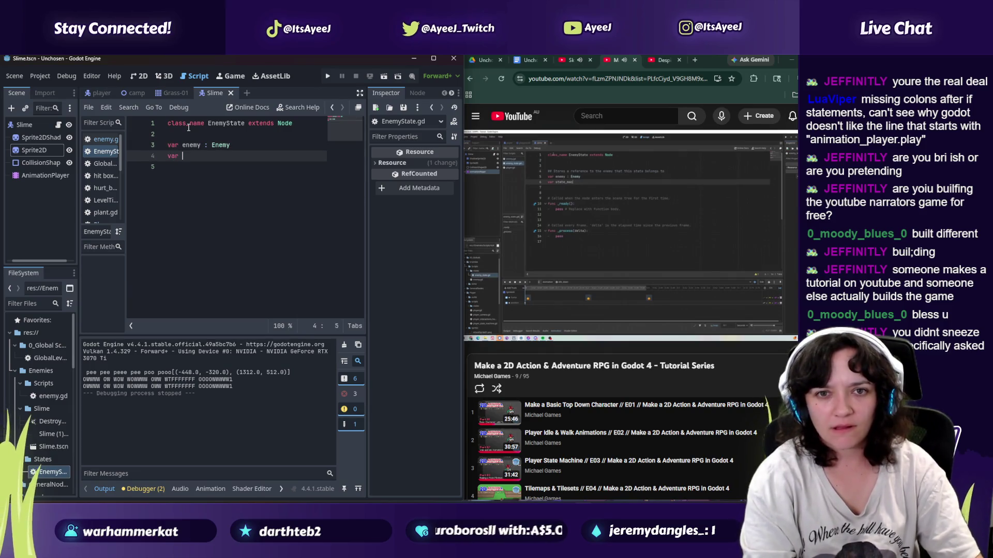
Declare var state_machine typed EnemyStateMachine on the next line
{"action": "type", "text": "te"}
{"action": "type", "text": "_m"}
{"action": "type", "text": "ene"}
{"action": "key", "text": "BackSpace"}
{"action": "key", "text": "BackSpace"}
{"action": "key", "text": "BackSpace"}
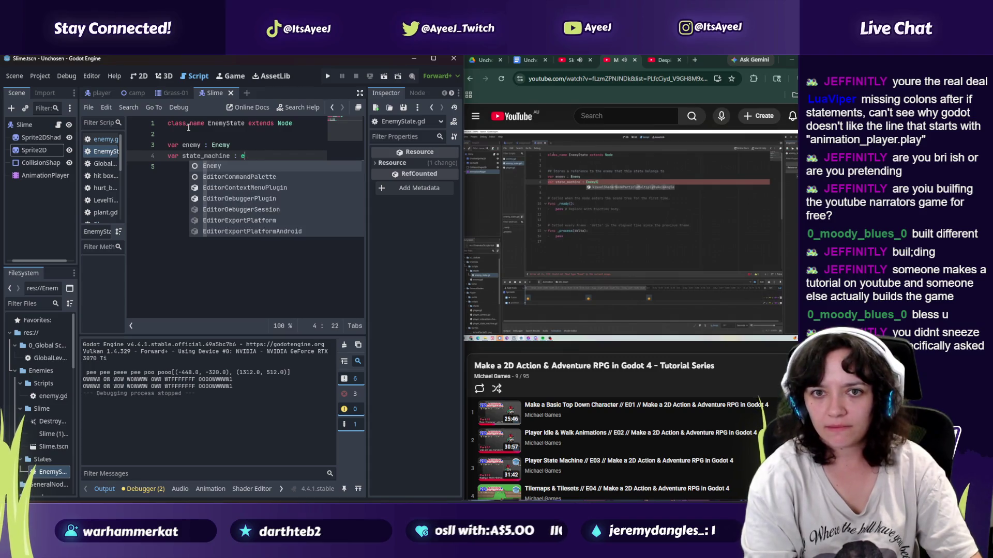
{"action": "type", "text": "E"}
{"action": "type", "text": "EnemySta"}
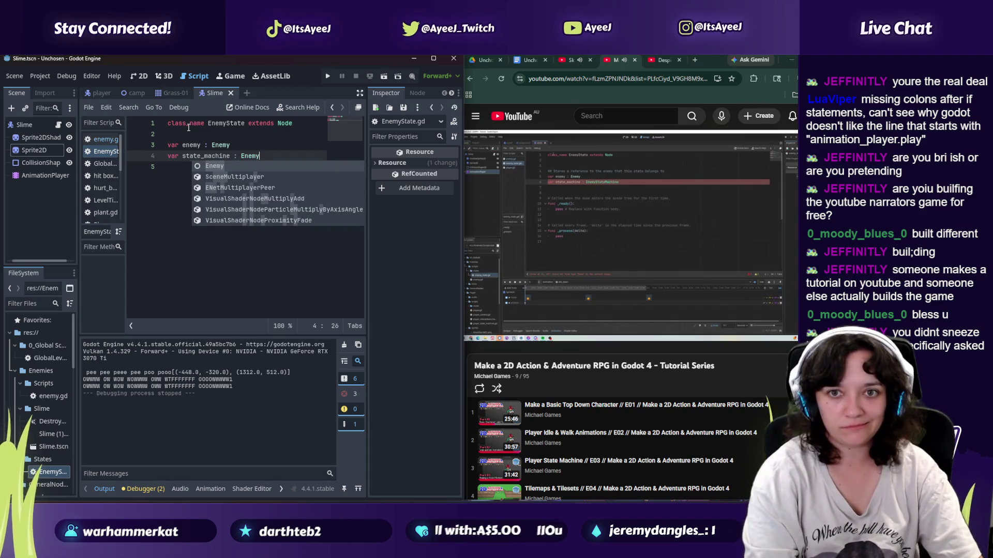
{"action": "type", "text": "ine"}
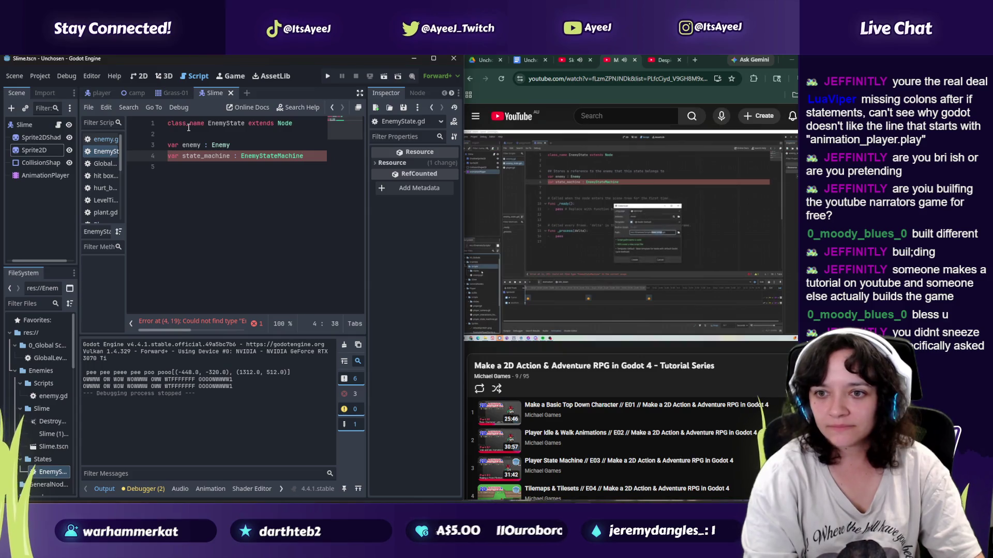
{"action": "left_click", "coordinate": [530, 279]}
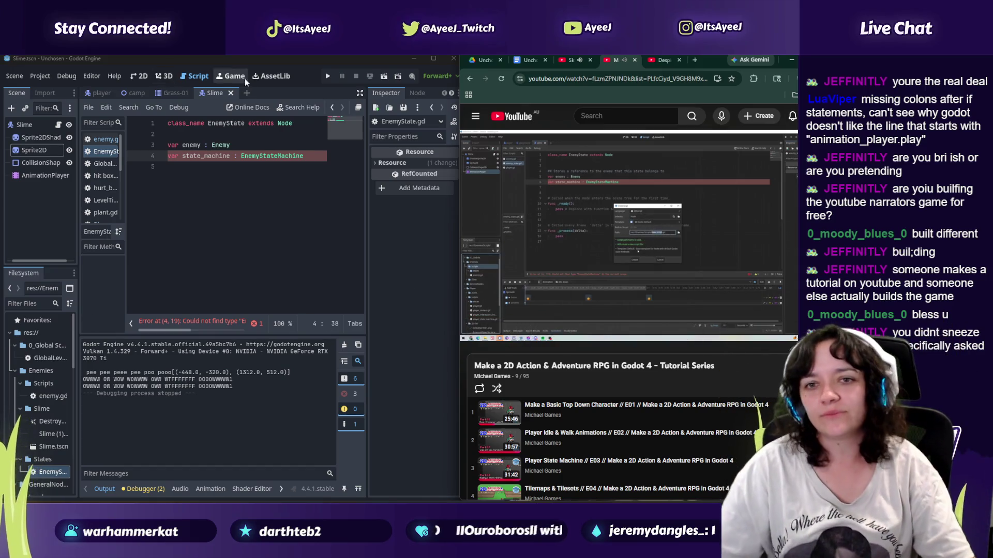
Play the tutorial a little further and pause it on the _ready and _process code
{"action": "left_click", "coordinate": [534, 271]}
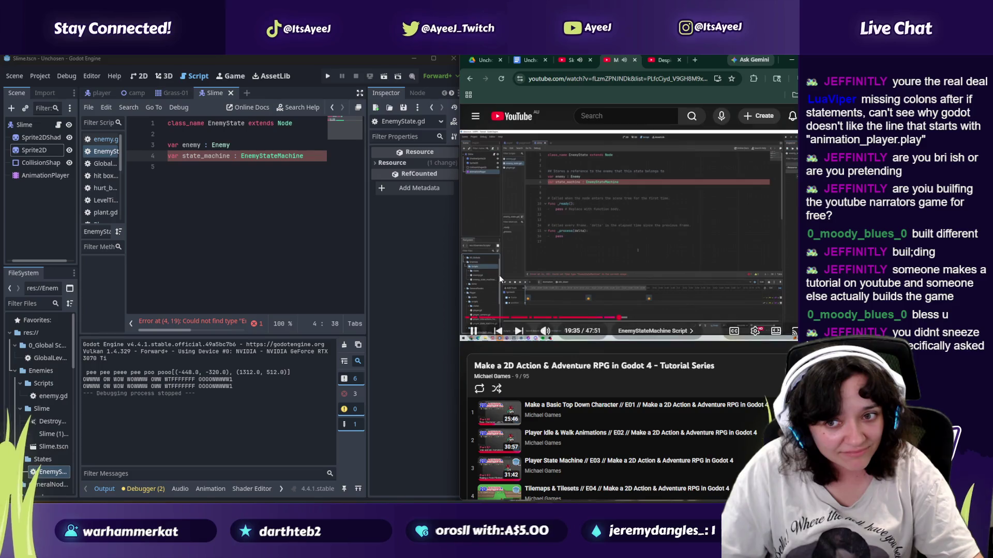
{"action": "left_click", "coordinate": [512, 288]}
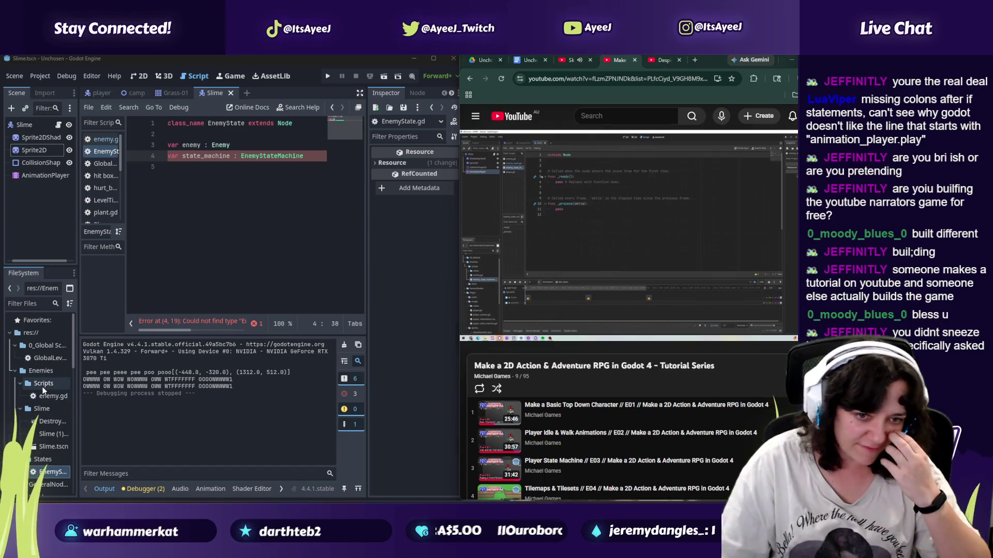
Create a new script named EnemyStateMachine.gd in the Enemies/Scripts folder
{"action": "right_click", "coordinate": [44, 383]}
{"action": "mouse_move", "coordinate": [104, 316]}
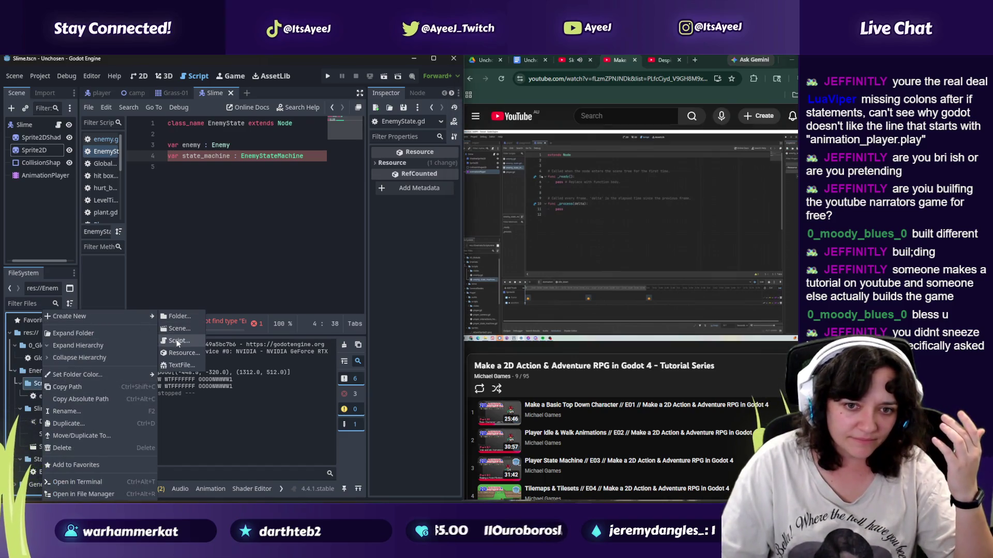
{"action": "left_click", "coordinate": [178, 342]}
{"action": "type", "text": "Enemy"}
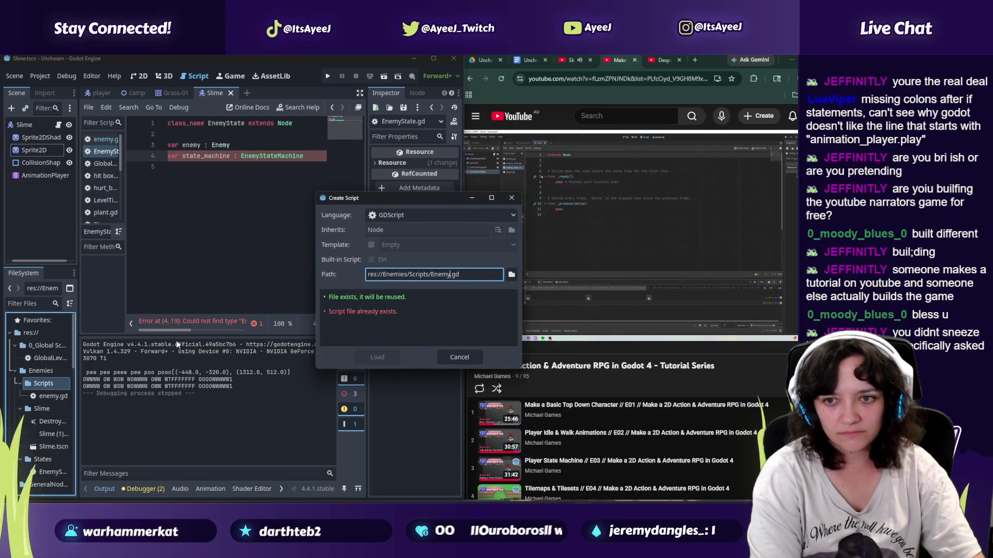
{"action": "type", "text": "_State"}
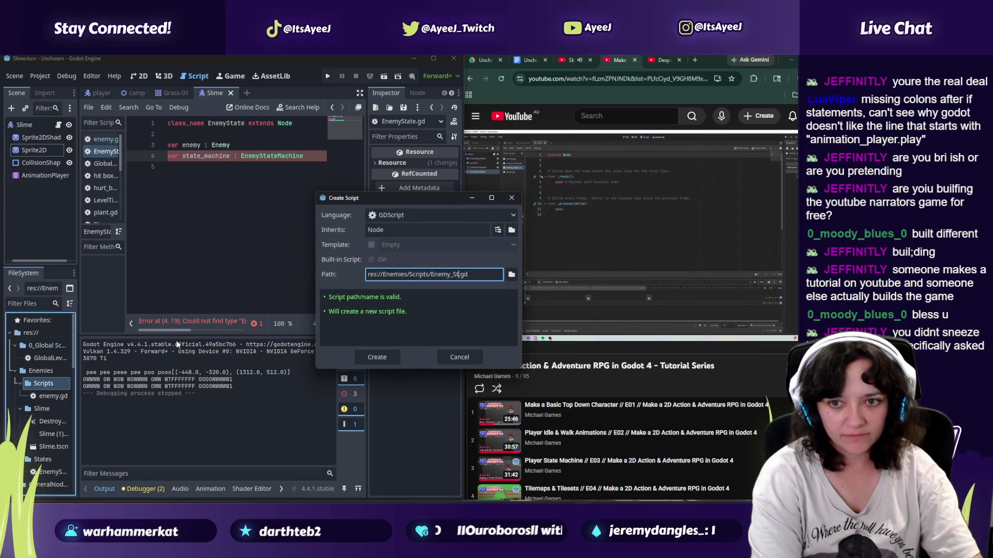
{"action": "type", "text": "_Machine"}
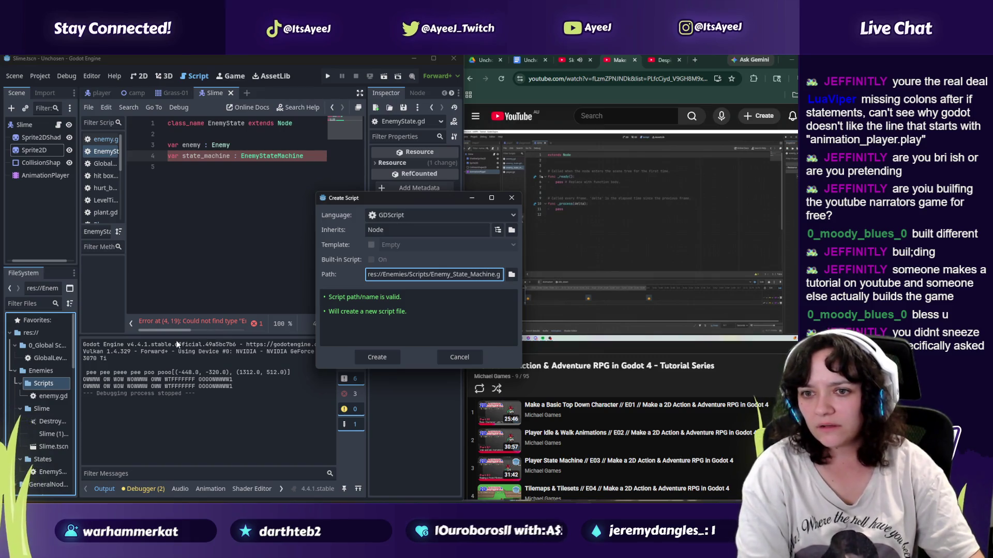
{"action": "key", "text": "BackSpace"}
{"action": "key", "text": "BackSpace"}
{"action": "key", "text": "BackSpace"}
{"action": "key", "text": "BackSpace"}
{"action": "key", "text": "BackSpace"}
{"action": "key", "text": "BackSpace"}
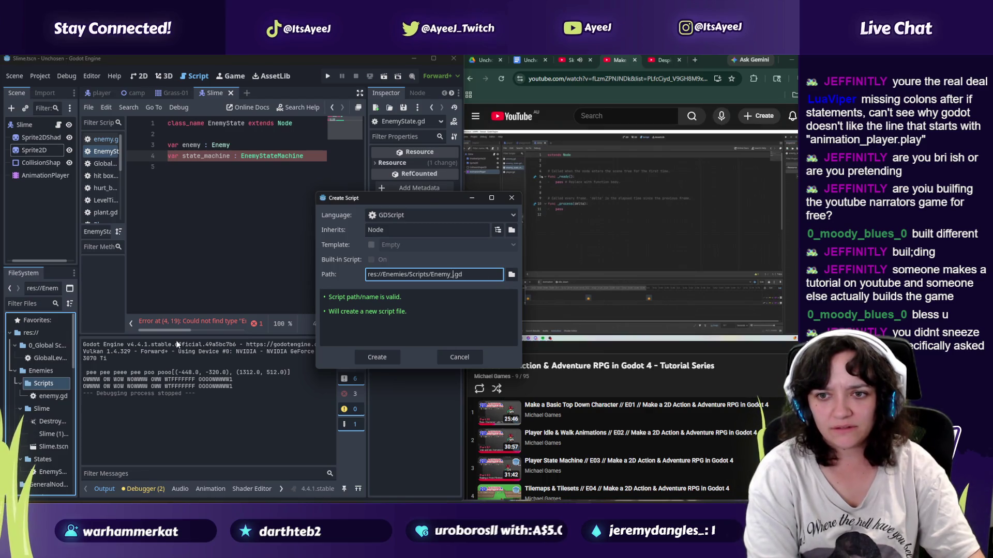
{"action": "type", "text": "StateMachien"}
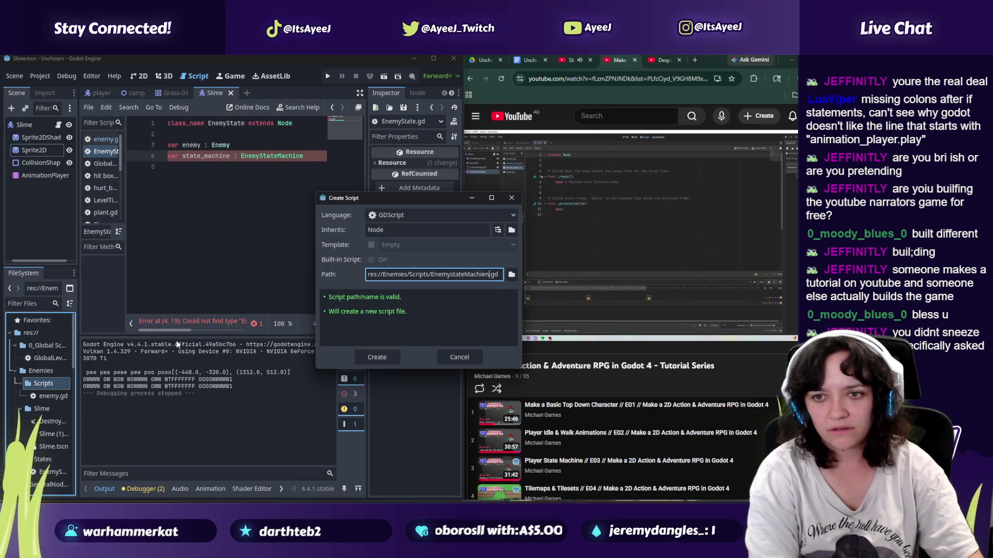
{"action": "key", "text": "BackSpace"}
{"action": "key", "text": "BackSpace"}
{"action": "key", "text": "BackSpace"}
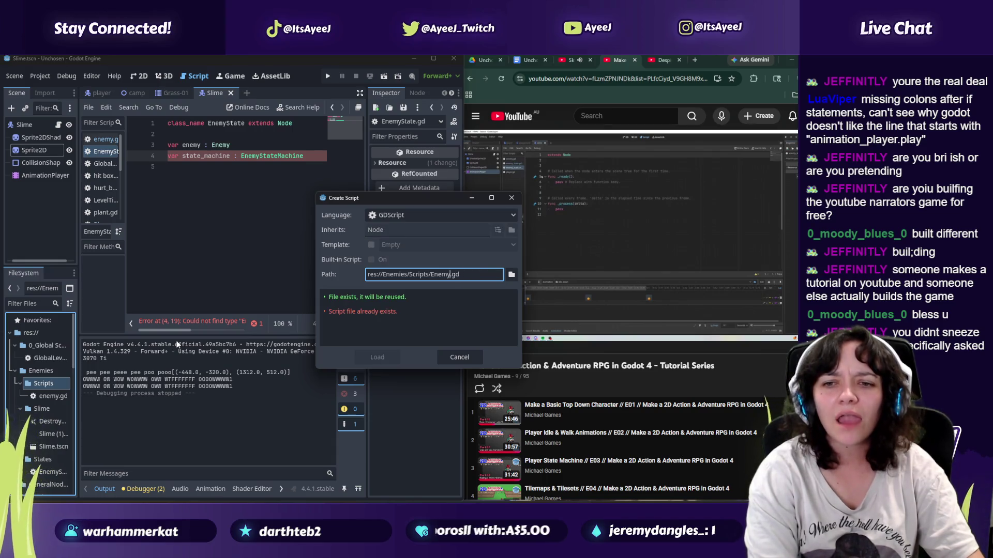
{"action": "type", "text": "StateMachien"}
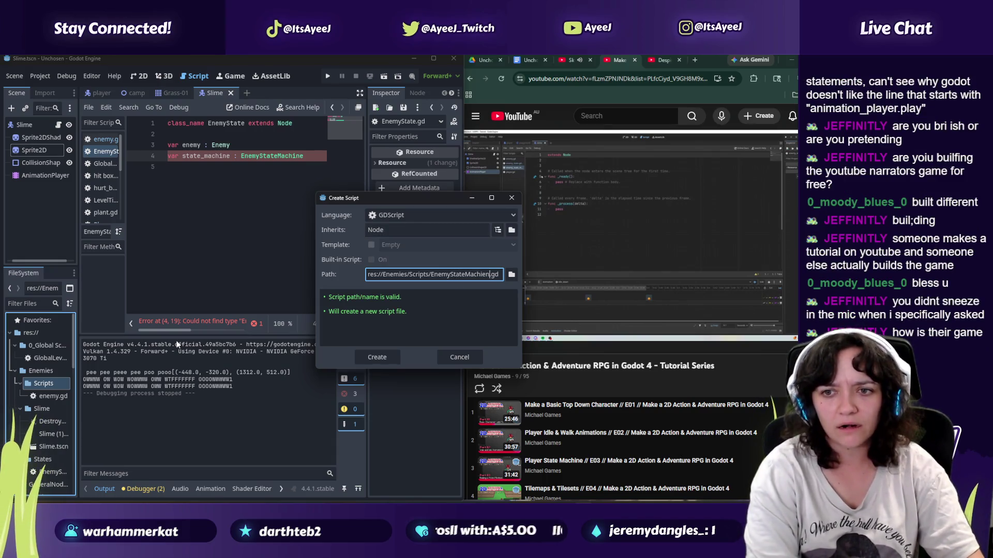
{"action": "key", "text": "Return"}
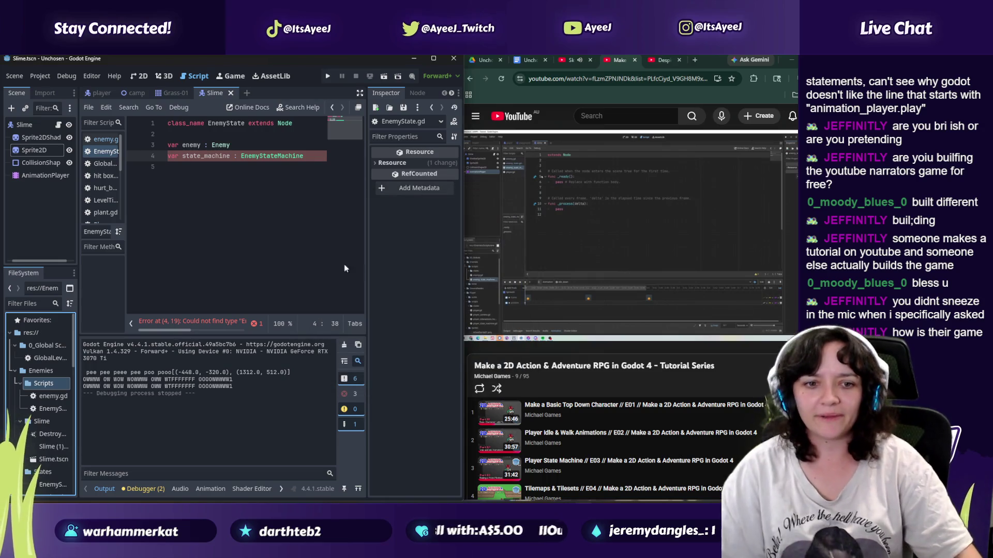
{"action": "left_click", "coordinate": [673, 289]}
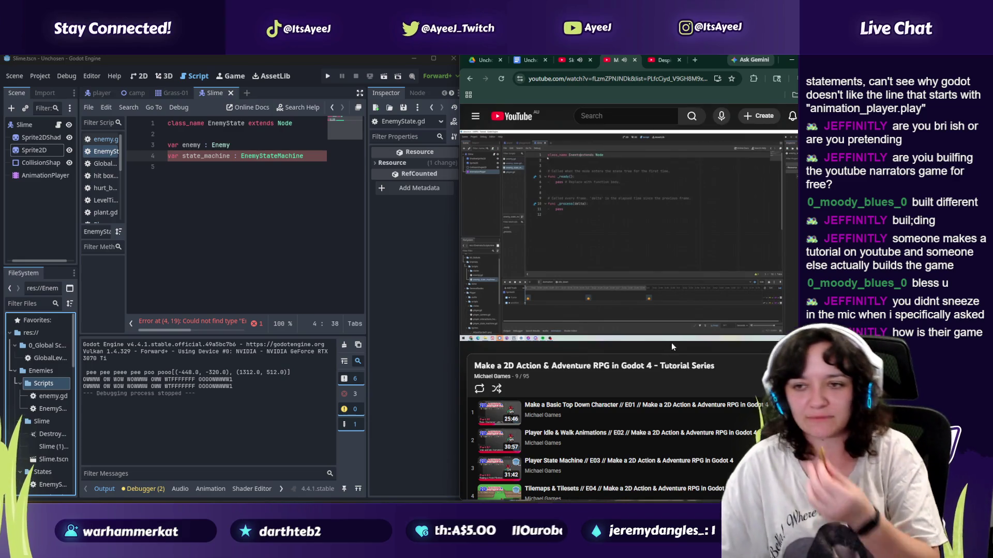
Add 'class_name EnemyStateMachine' above extends Node in the new script
{"action": "left_click", "coordinate": [591, 271]}
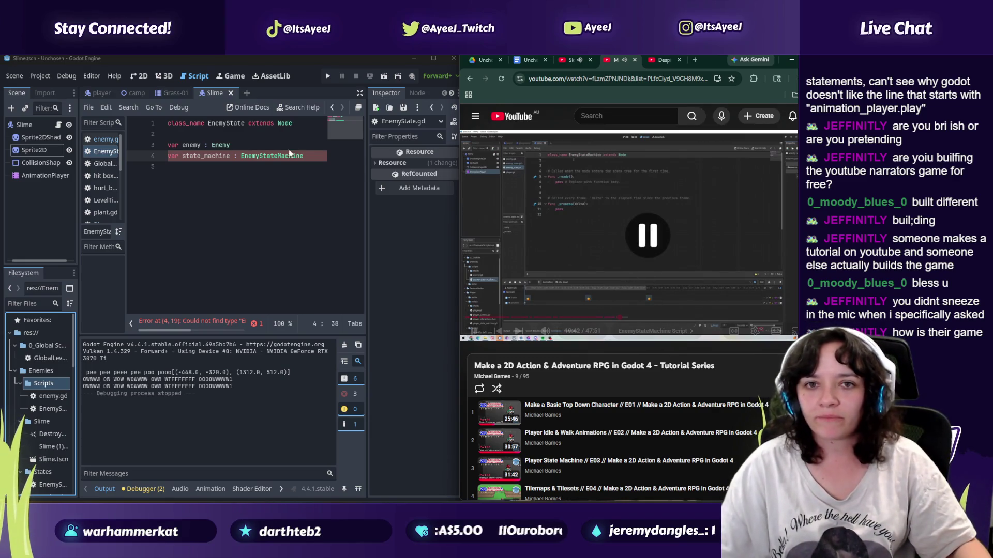
{"action": "double_click", "coordinate": [49, 409]}
{"action": "type", "text": "class_name"}
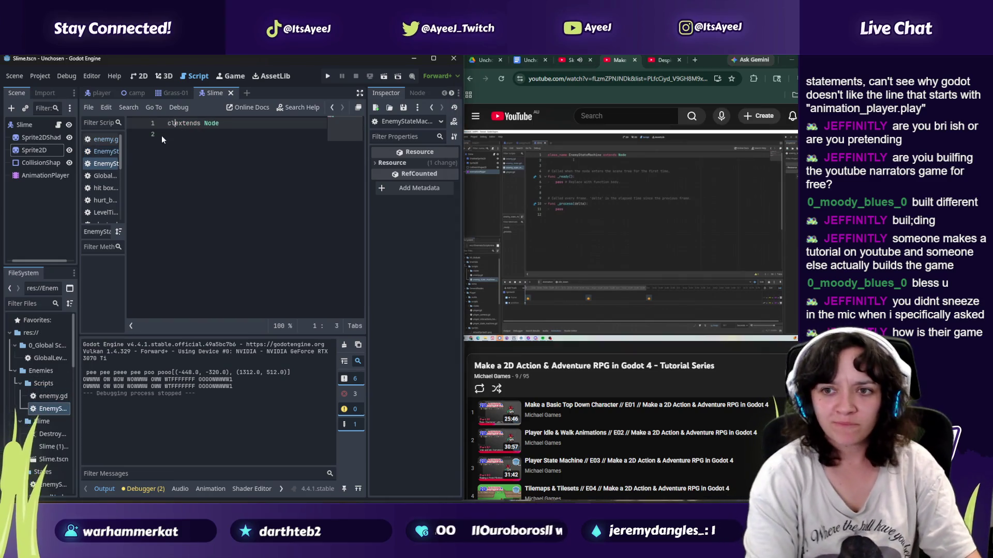
{"action": "type", "text": " Enem"}
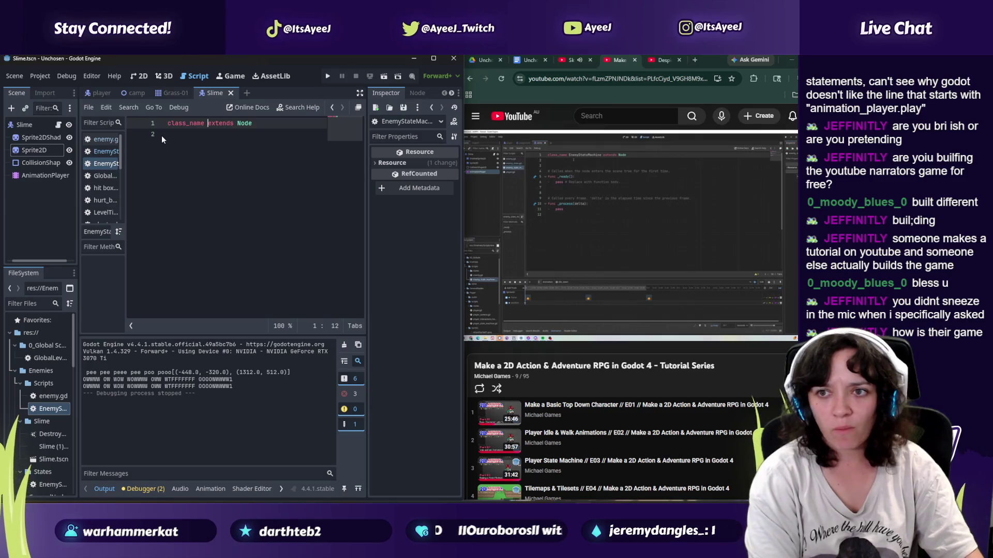
{"action": "type", "text": "yState"}
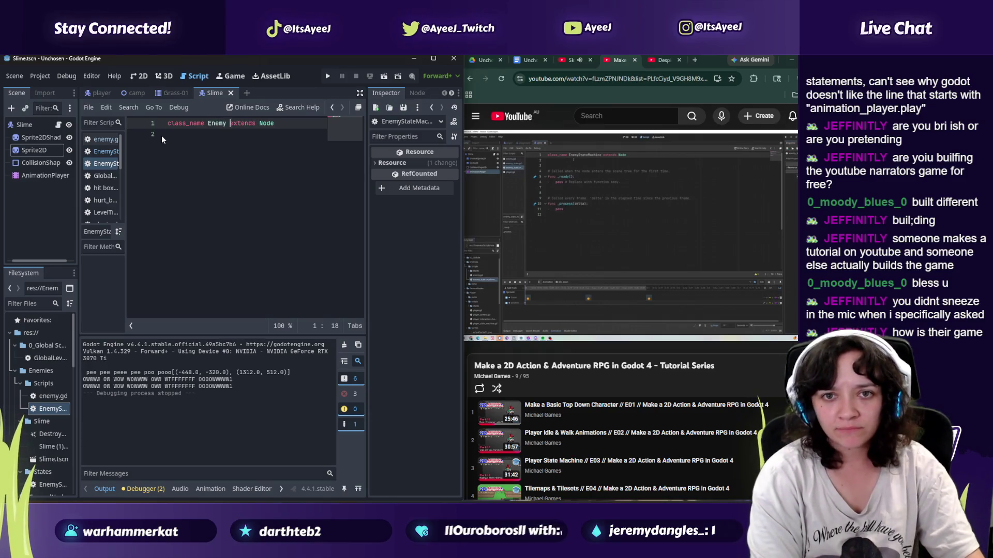
{"action": "type", "text": "Machine"}
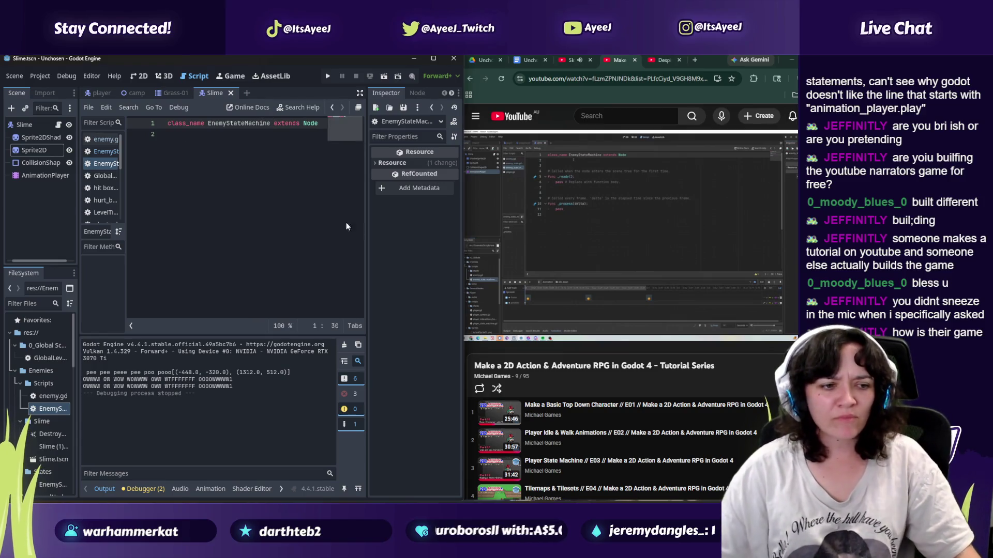
{"action": "left_click", "coordinate": [495, 252]}
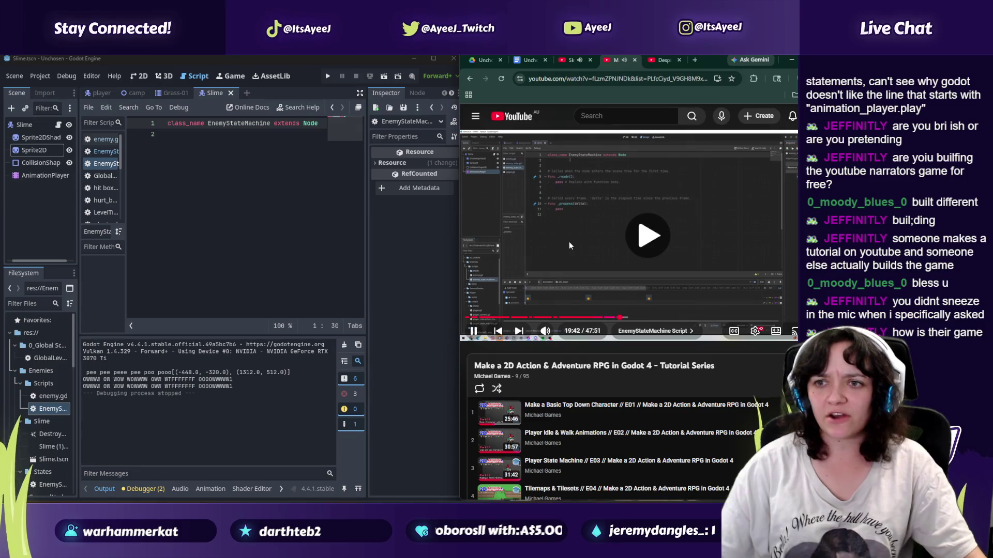
{"action": "left_click", "coordinate": [357, 125]}
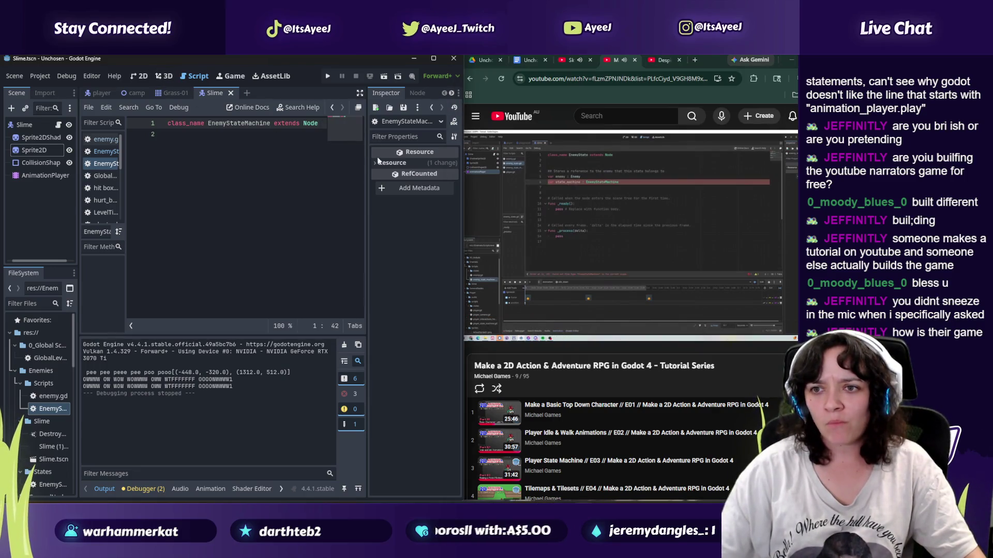
{"action": "left_click", "coordinate": [594, 241]}
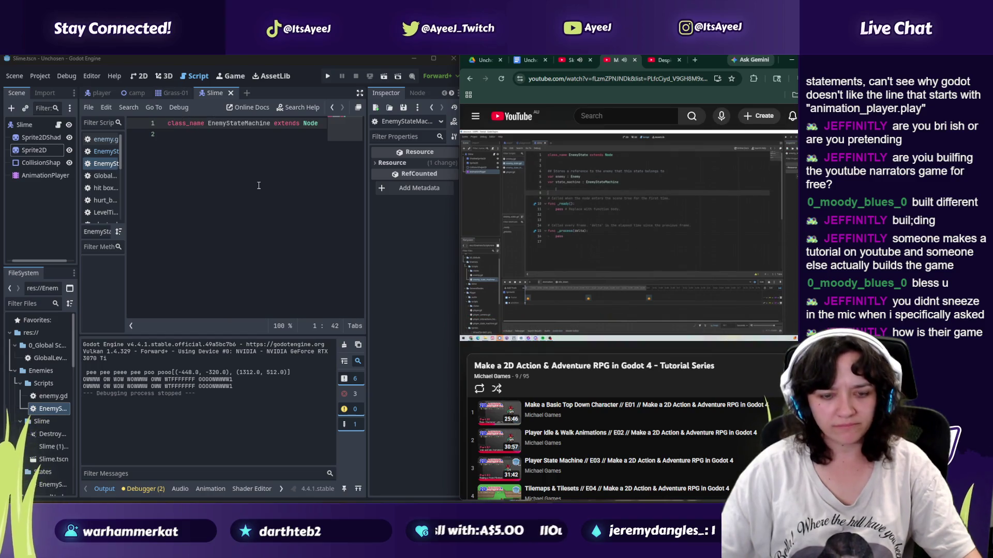
Save EnemyStateMachine.gd and confirm EnemyState's state_machine type error is gone
{"action": "key", "text": "ctrl+s"}
{"action": "left_click", "coordinate": [769, 358]}
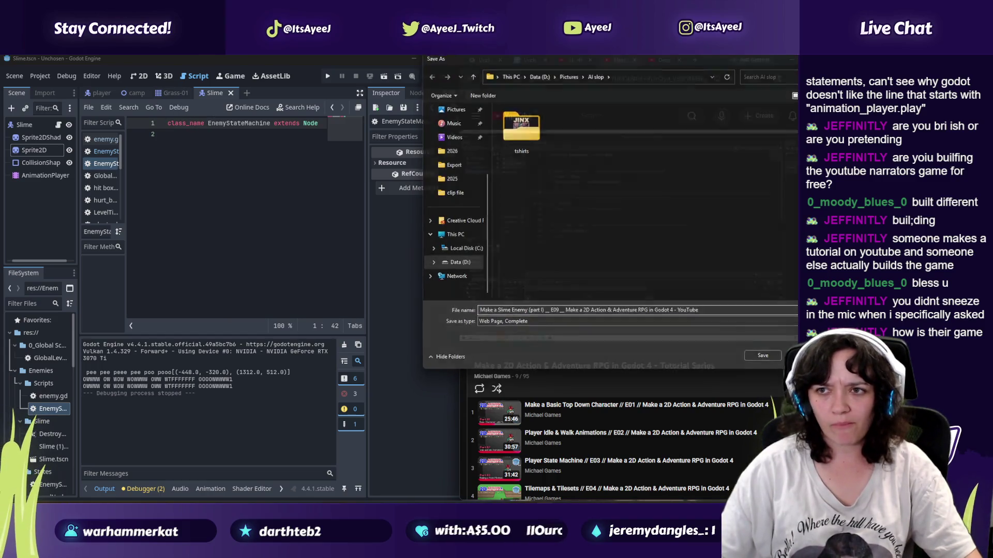
{"action": "left_click", "coordinate": [186, 127]}
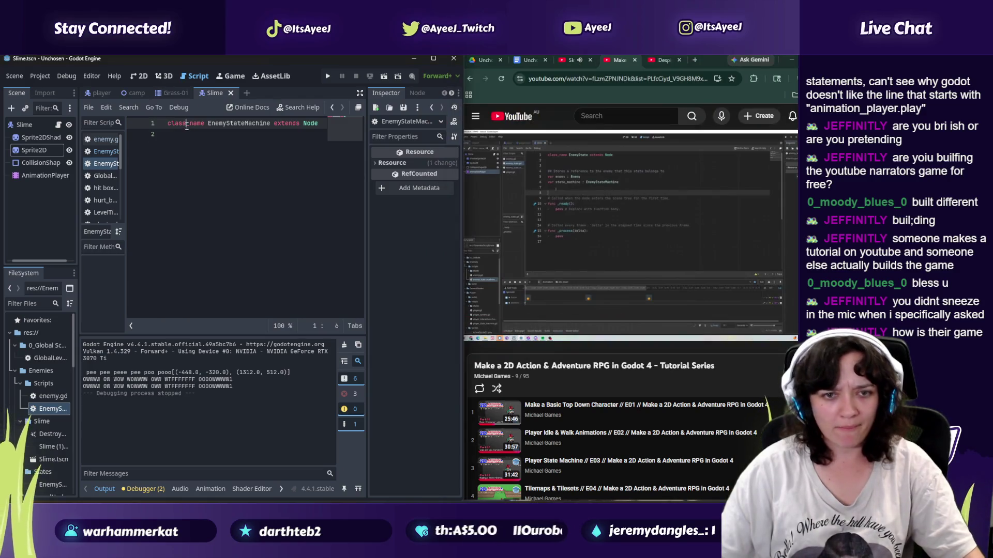
{"action": "left_click", "coordinate": [103, 152]}
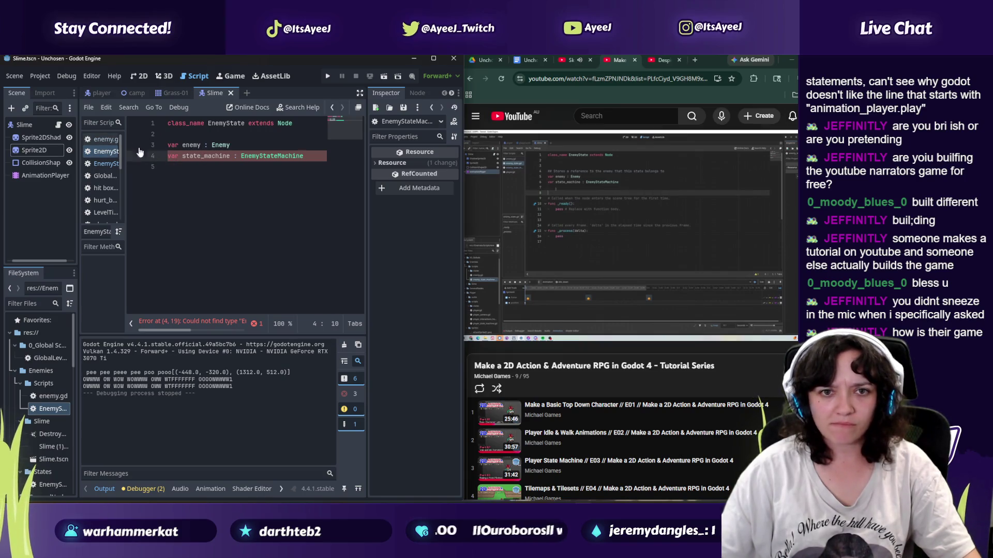
{"action": "left_click", "coordinate": [104, 164]}
{"action": "key", "text": "ctrl+s"}
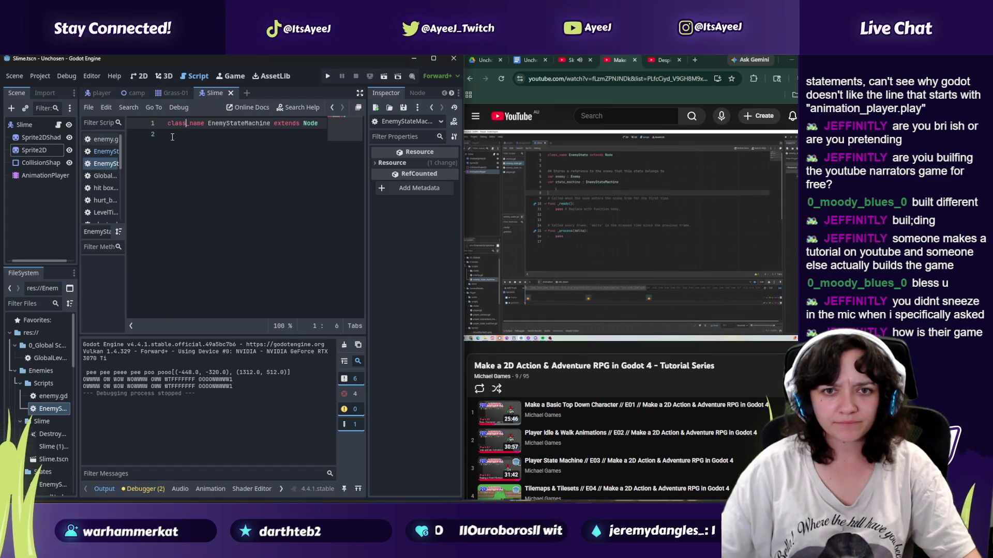
{"action": "left_click", "coordinate": [104, 151]}
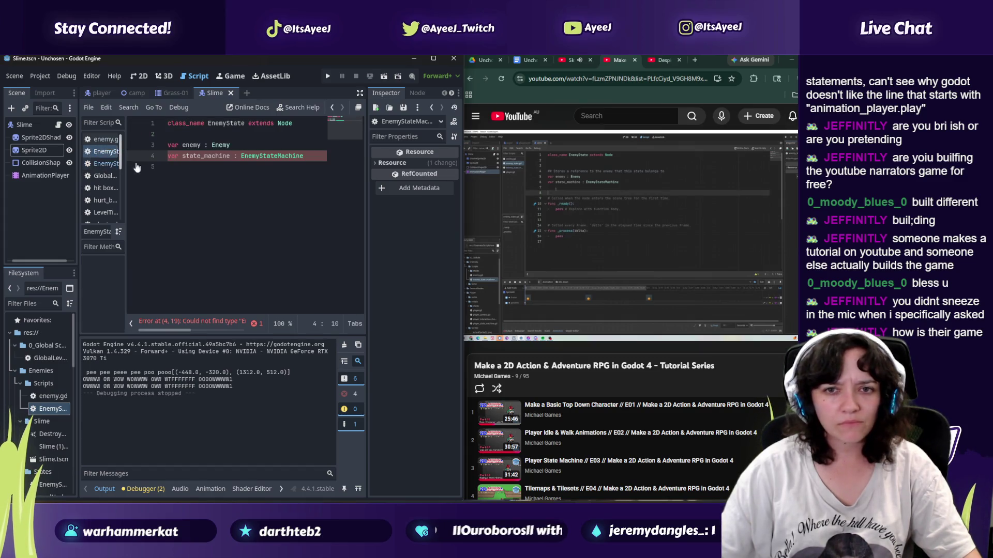
Advance the tutorial, then lower the volume on the Despicable Me tab and pause it
{"action": "left_click", "coordinate": [556, 203]}
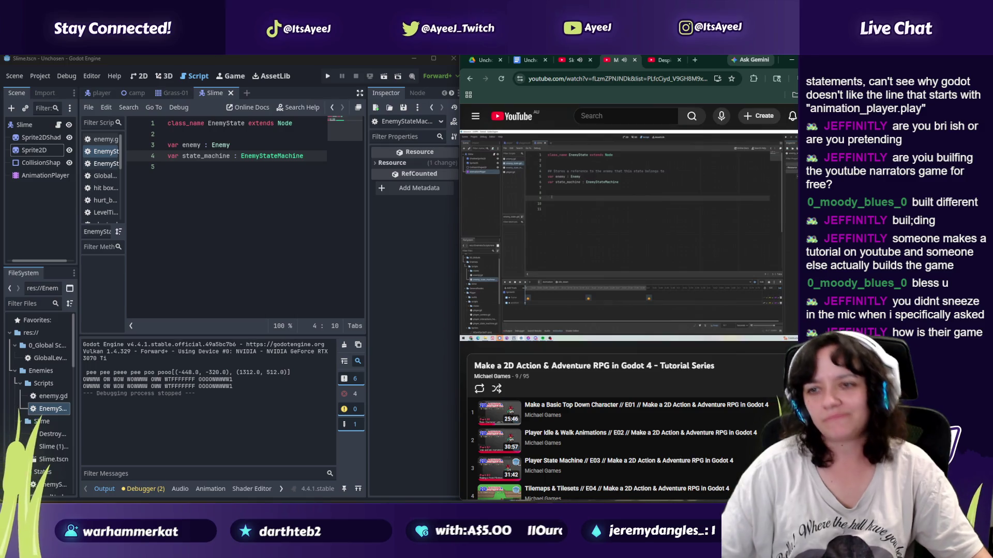
{"action": "left_click", "coordinate": [595, 238]}
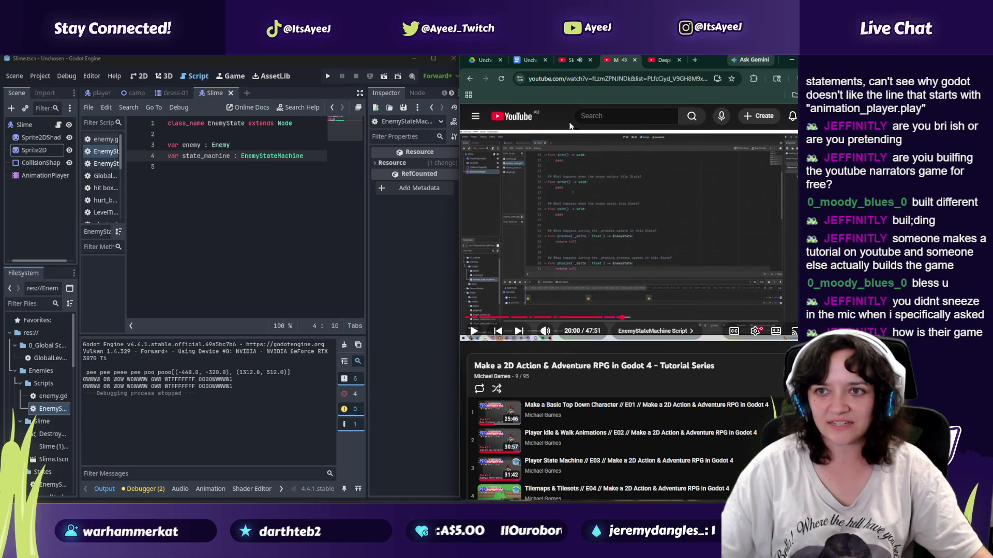
{"action": "left_click", "coordinate": [569, 60]}
{"action": "left_click", "coordinate": [614, 61]}
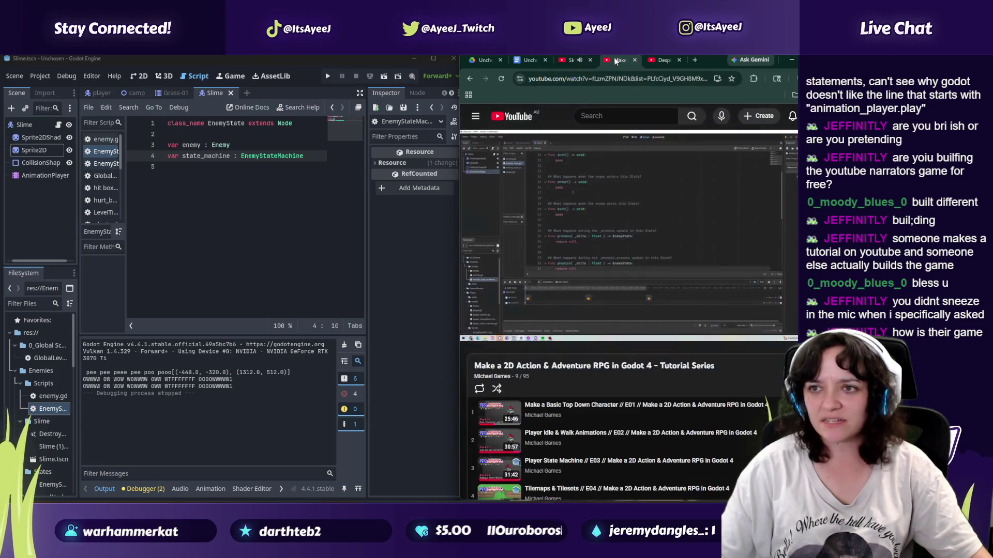
{"action": "left_click", "coordinate": [662, 60]}
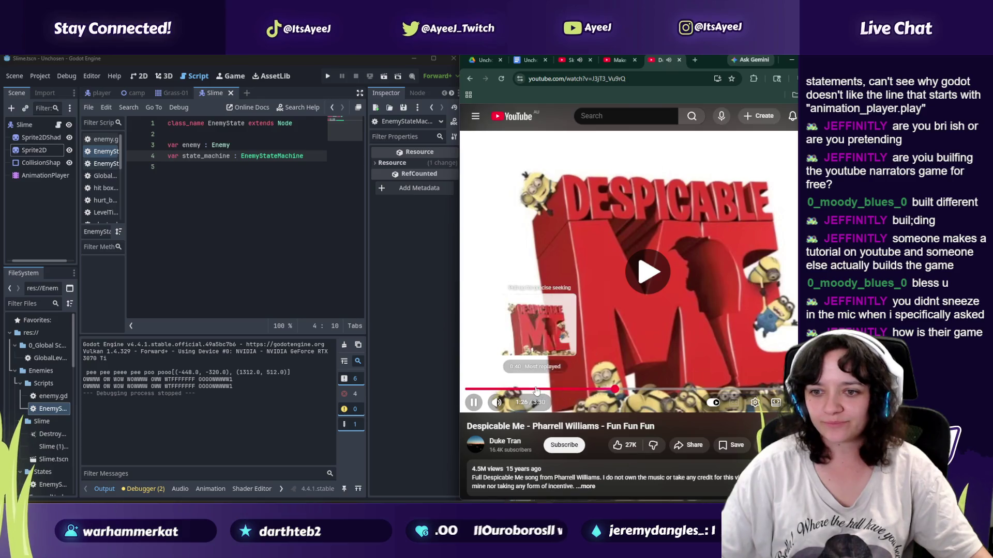
{"action": "left_click", "coordinate": [513, 403]}
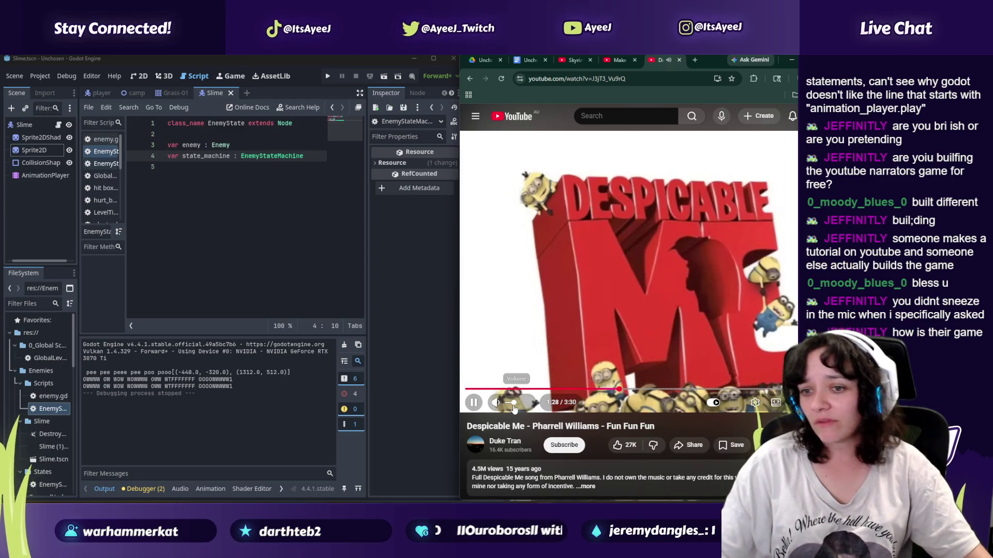
{"action": "left_click", "coordinate": [614, 235]}
{"action": "left_click", "coordinate": [619, 60]}
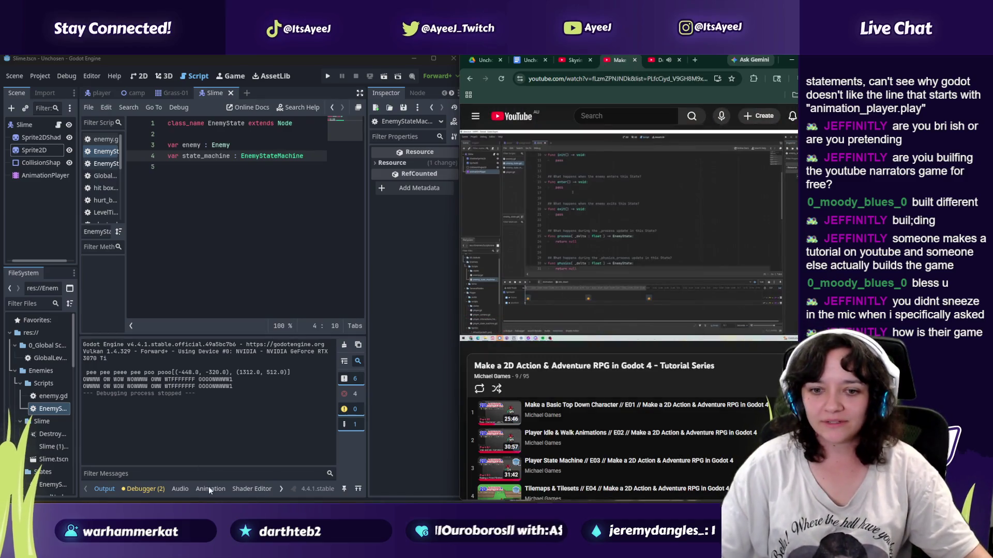
Launch the TikTok app from the system search
{"action": "key", "text": "super"}
{"action": "type", "text": "tiktok"}
{"action": "left_click", "coordinate": [491, 253]}
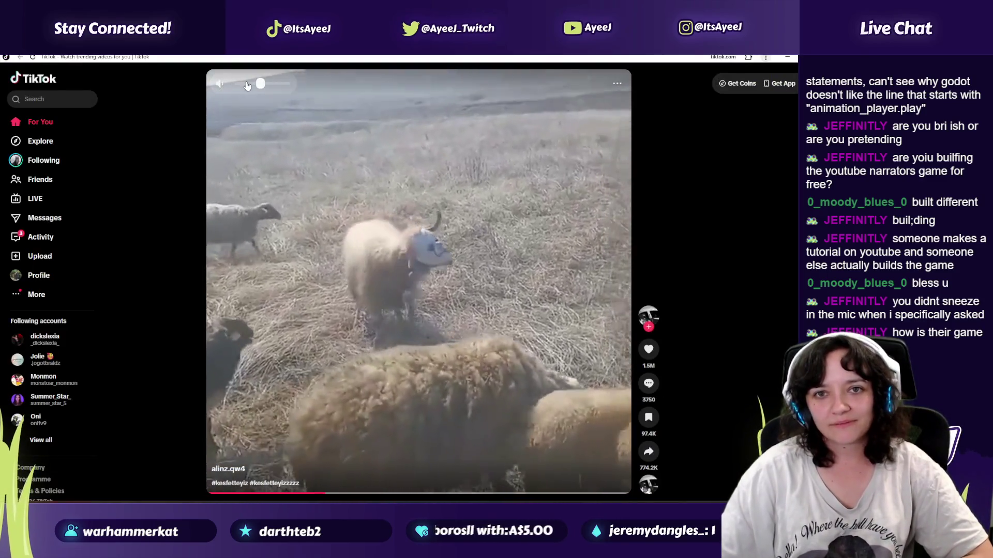
Skip through a long run of TikTok For You feed videos, including several sponsored ads
{"action": "mouse_move", "coordinate": [251, 85]}
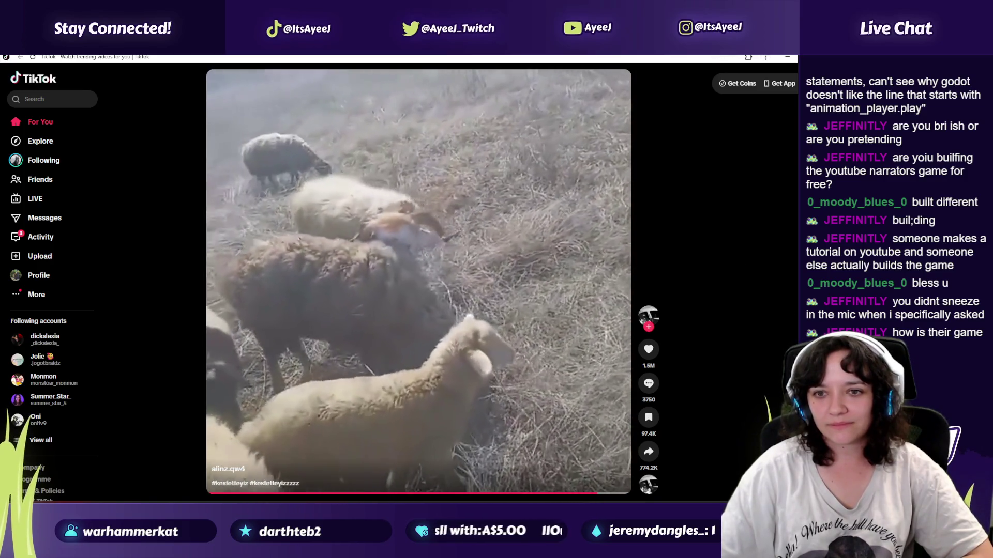
{"action": "scroll", "coordinate": [673, 225], "scroll_direction": "down", "scroll_amount": 2}
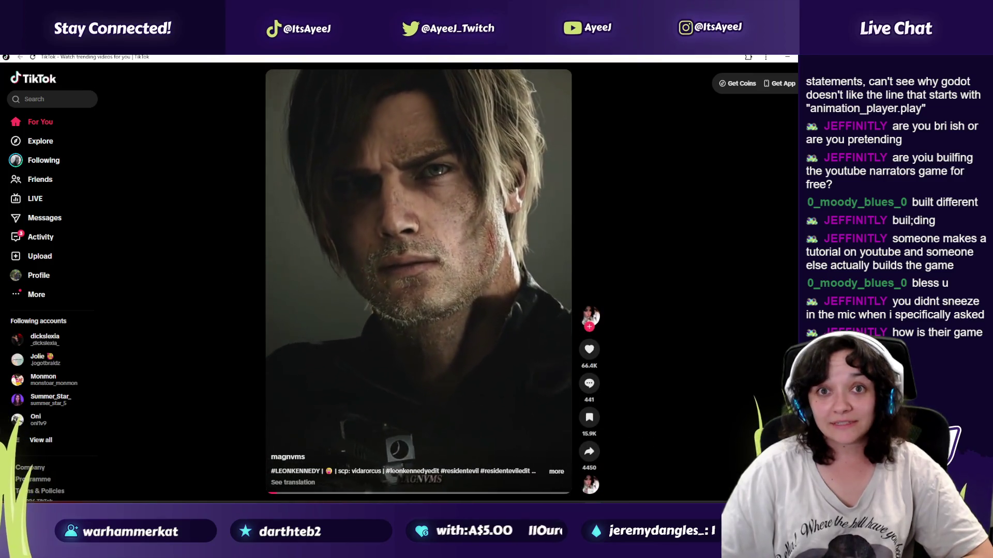
{"action": "scroll", "coordinate": [419, 282], "scroll_direction": "down", "scroll_amount": 1}
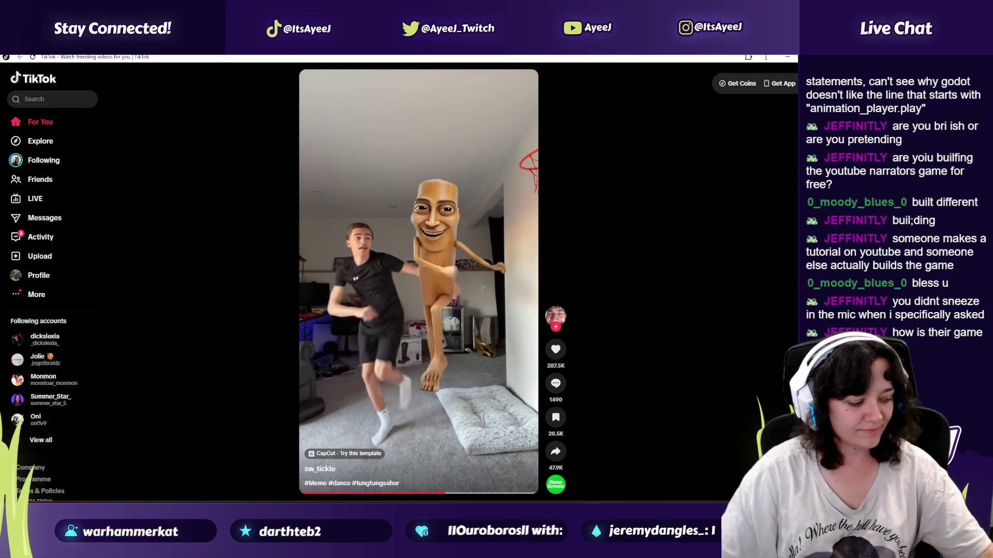
{"action": "key", "text": "Down"}
{"action": "key", "text": "Down"}
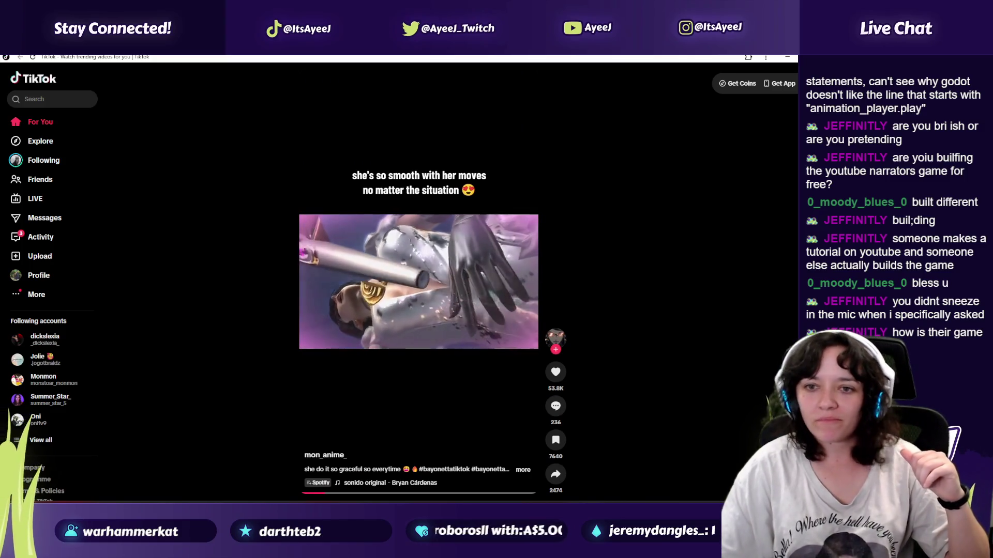
{"action": "key", "text": "Down"}
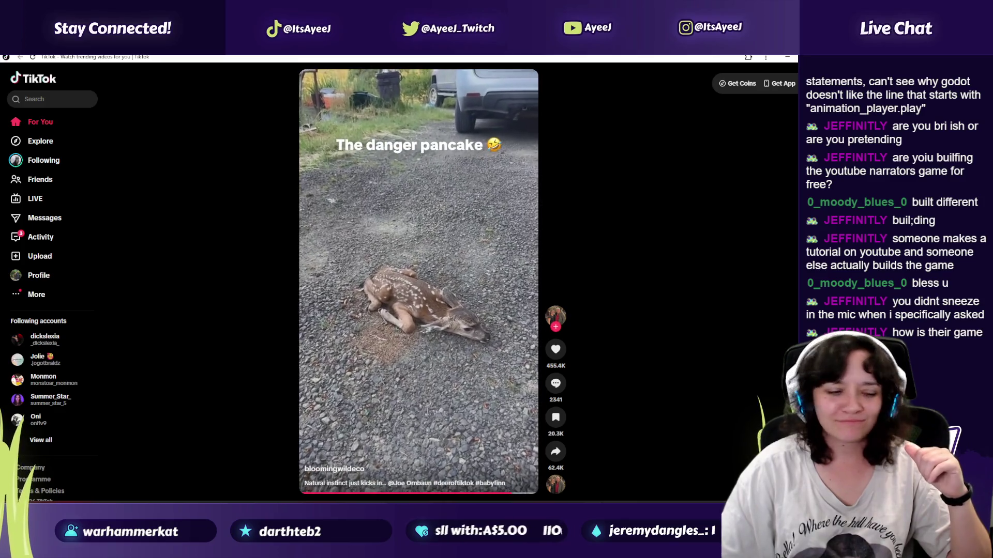
{"action": "key", "text": "Down"}
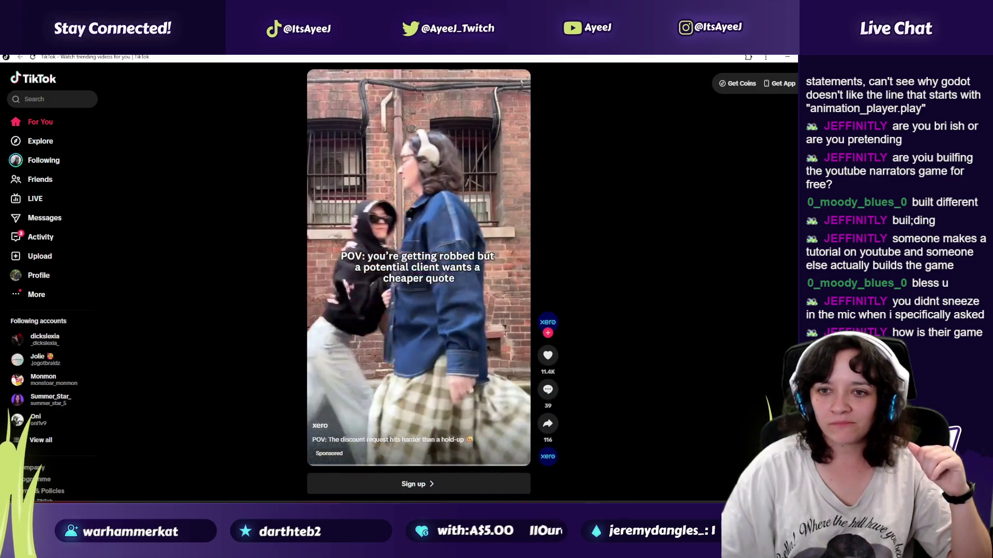
{"action": "key", "text": "Down"}
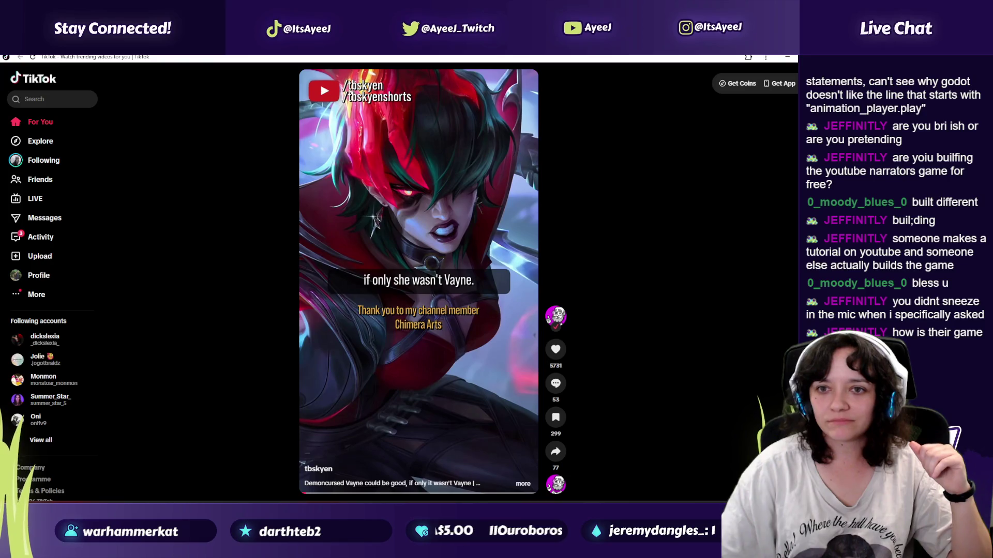
{"action": "key", "text": "Down"}
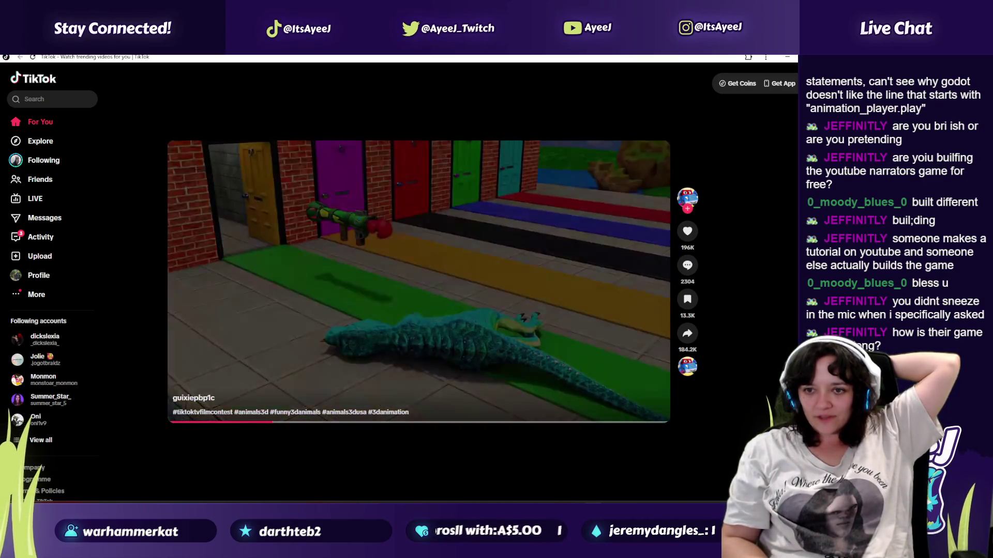
{"action": "key", "text": "Down"}
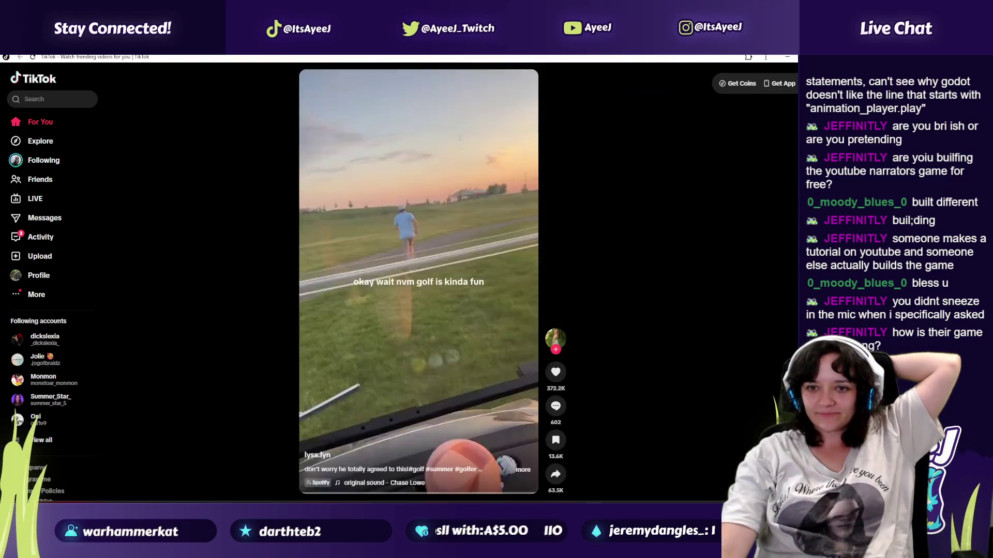
{"action": "key", "text": "Down"}
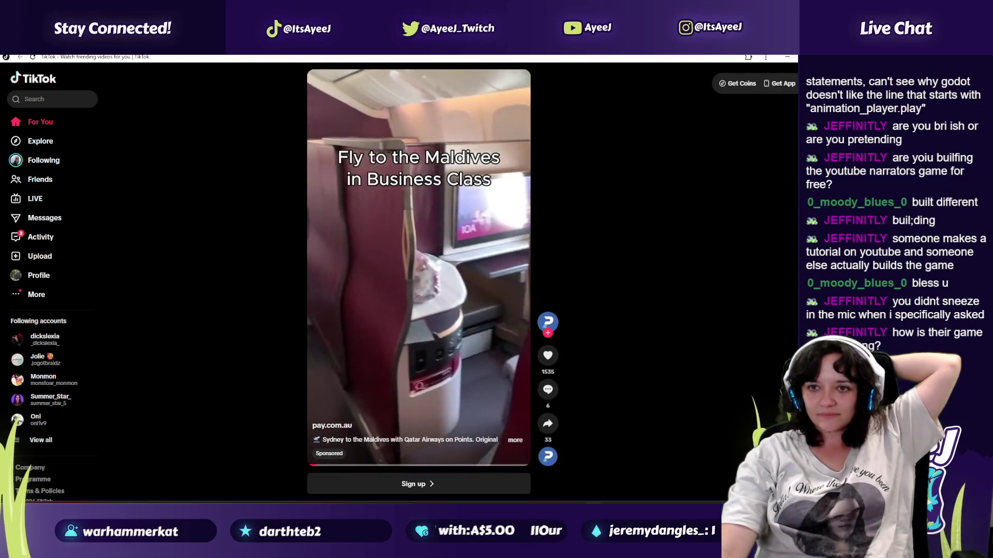
{"action": "key", "text": "Down"}
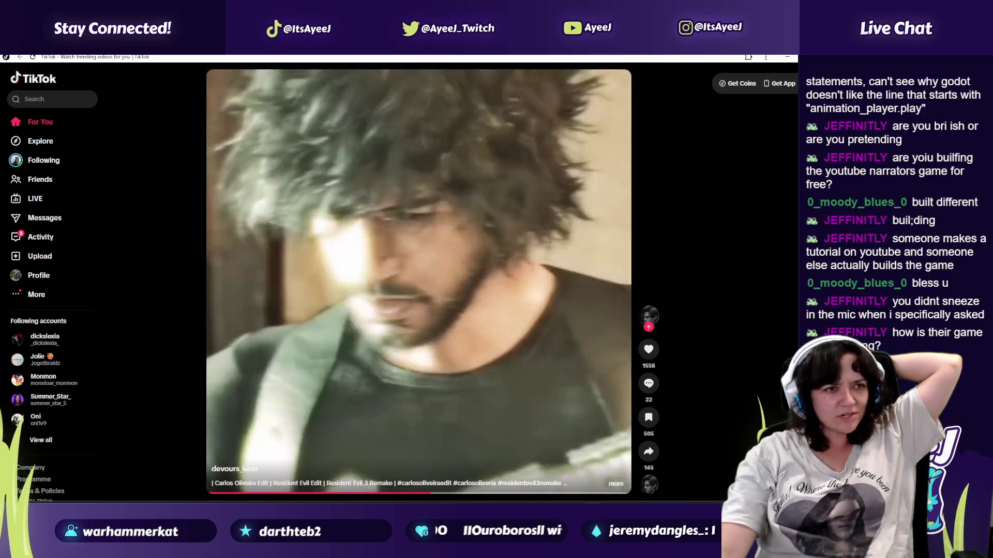
{"action": "key", "text": "Down"}
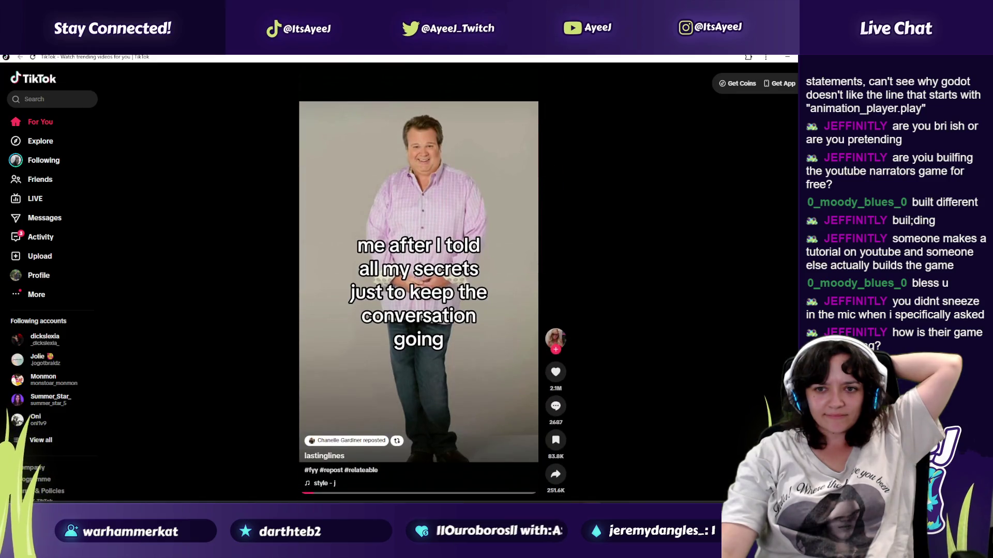
{"action": "key", "text": "Down"}
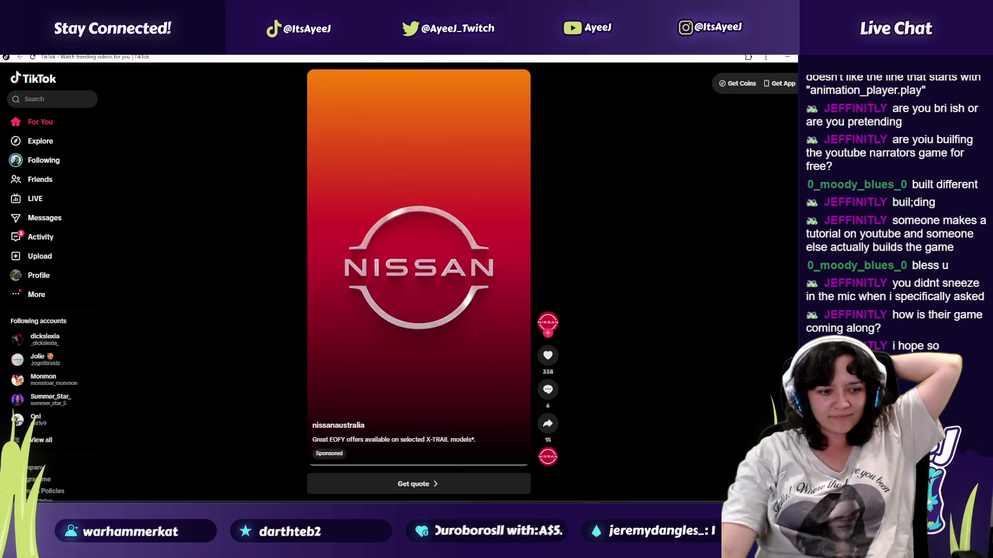
{"action": "key", "text": "Down"}
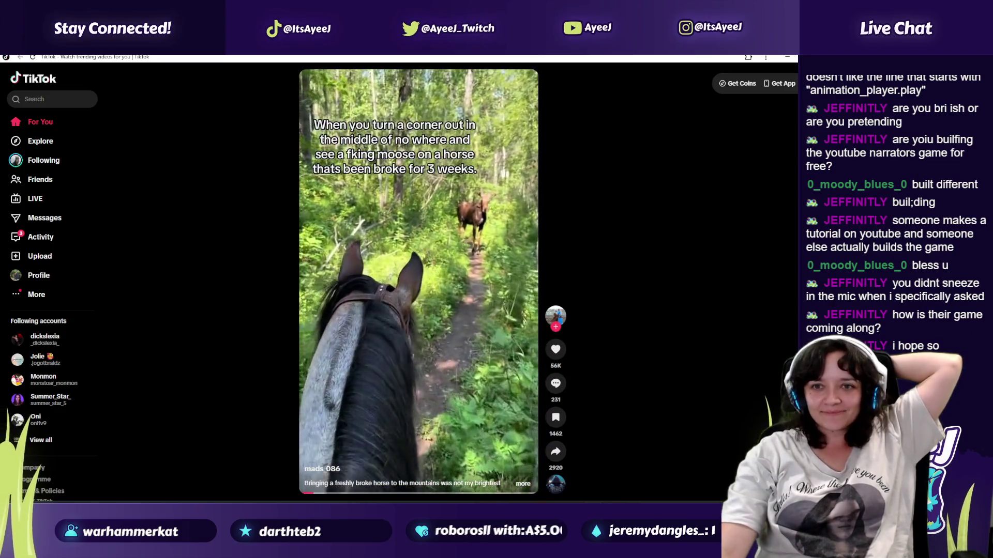
{"action": "key", "text": "Down"}
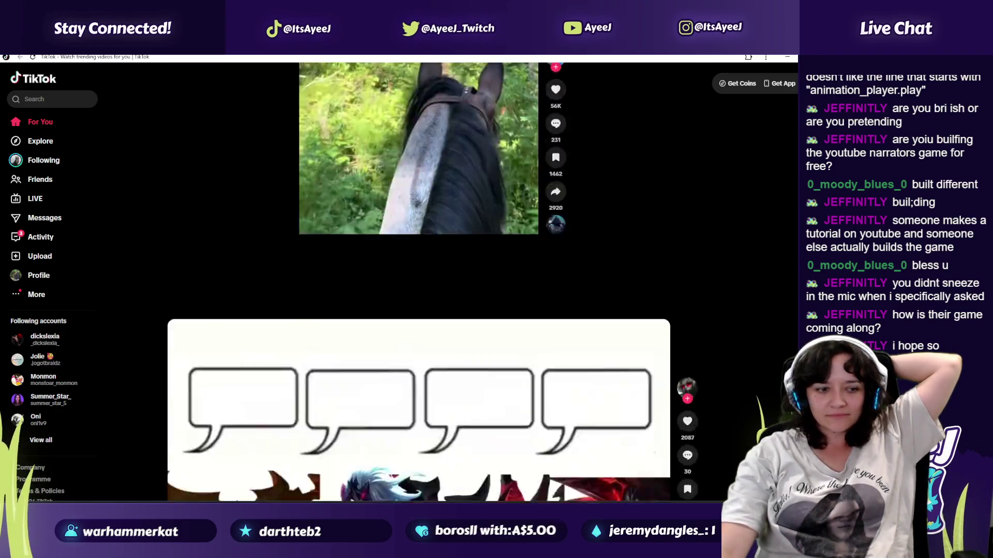
{"action": "key", "text": "Down"}
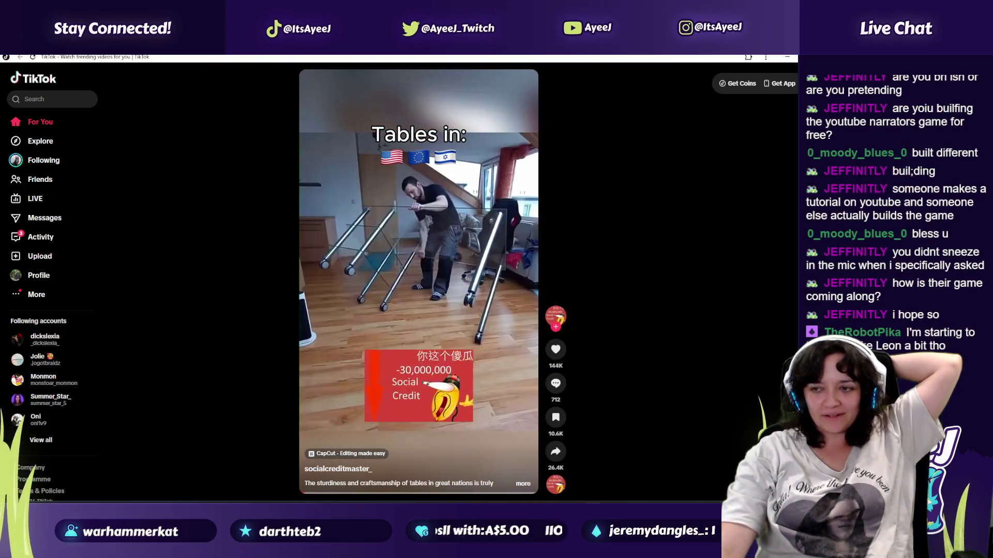
{"action": "key", "text": "Down"}
{"action": "key", "text": "Down"}
{"action": "key", "text": "Down"}
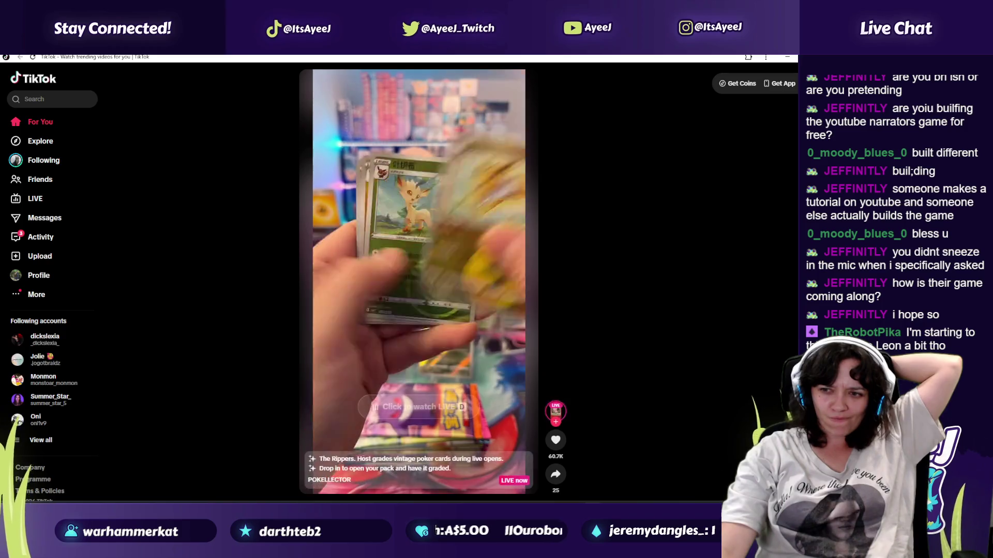
{"action": "key", "text": "Down"}
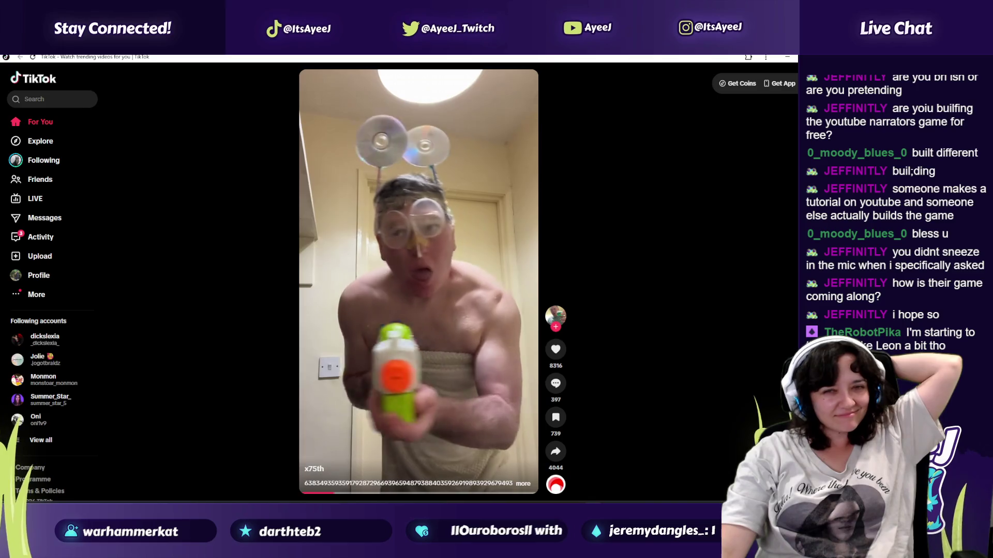
{"action": "key", "text": "Down"}
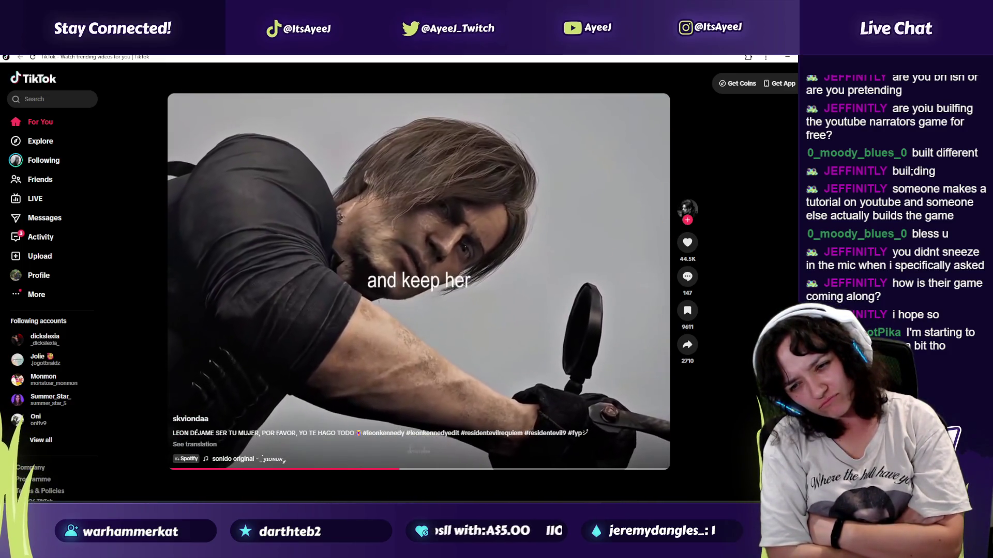
{"action": "scroll", "coordinate": [419, 280], "scroll_direction": "down", "scroll_amount": 1}
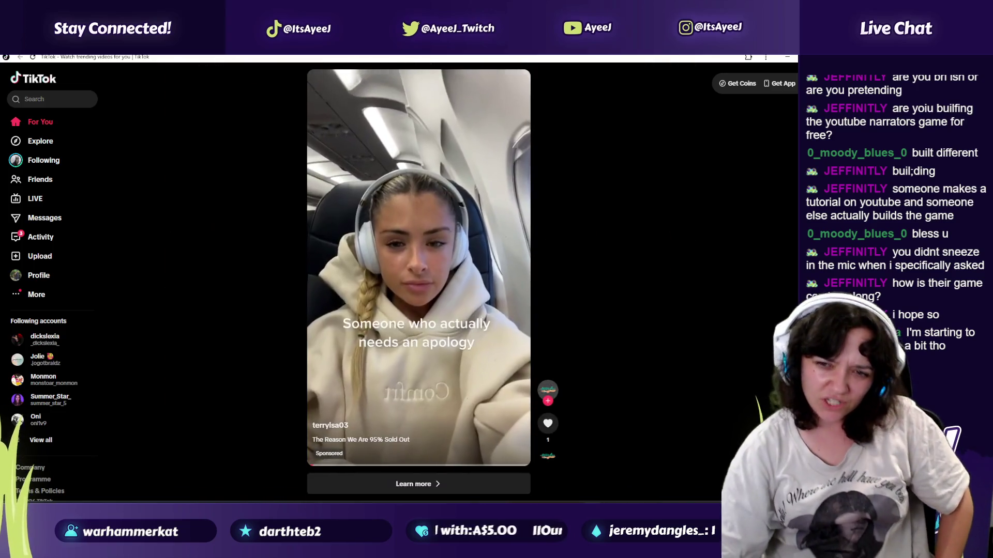
{"action": "scroll", "coordinate": [419, 279], "scroll_direction": "down", "scroll_amount": 1}
{"action": "scroll", "coordinate": [418, 279], "scroll_direction": "down", "scroll_amount": 1}
{"action": "scroll", "coordinate": [419, 280], "scroll_direction": "down", "scroll_amount": 1}
{"action": "scroll", "coordinate": [419, 279], "scroll_direction": "down", "scroll_amount": 1}
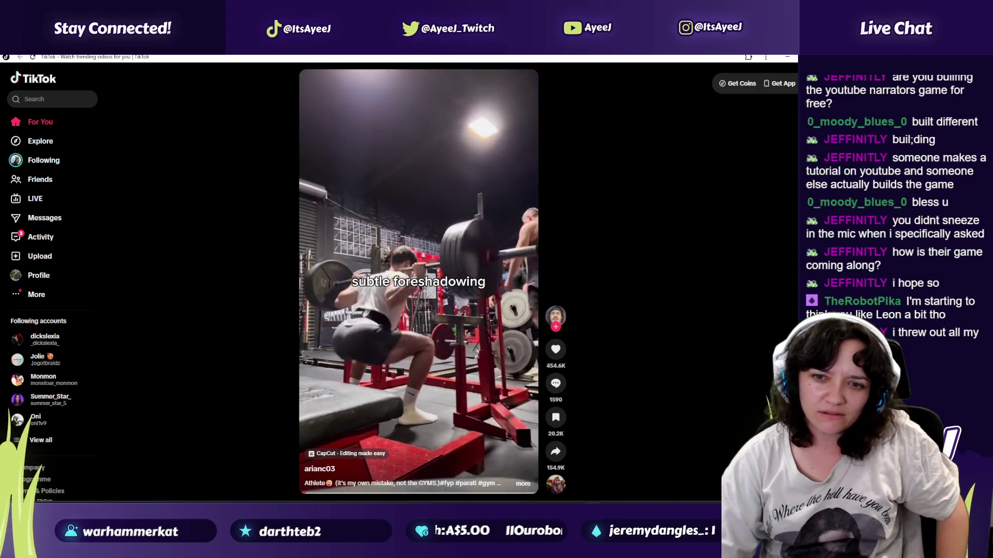
{"action": "scroll", "coordinate": [419, 279], "scroll_direction": "down", "scroll_amount": 1}
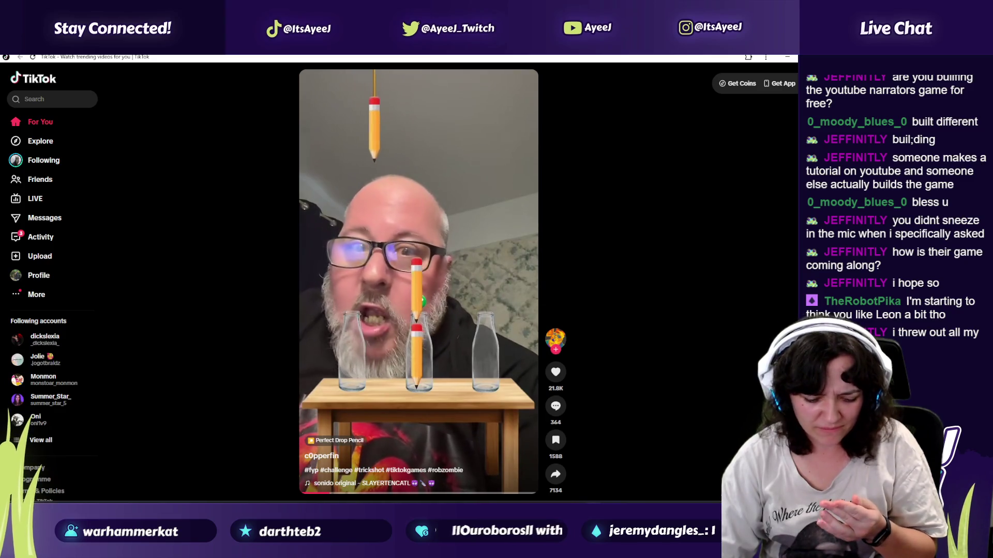
{"action": "scroll", "coordinate": [419, 279], "scroll_direction": "down", "scroll_amount": 2}
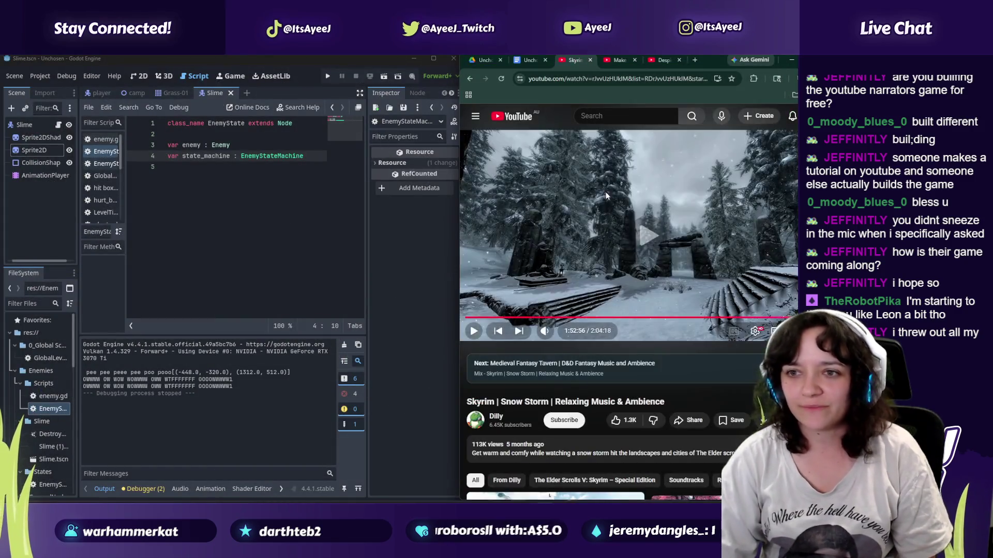
Start the Skyrim snow-storm ambience video playing in the browser beside Godot
{"action": "left_click", "coordinate": [671, 219]}
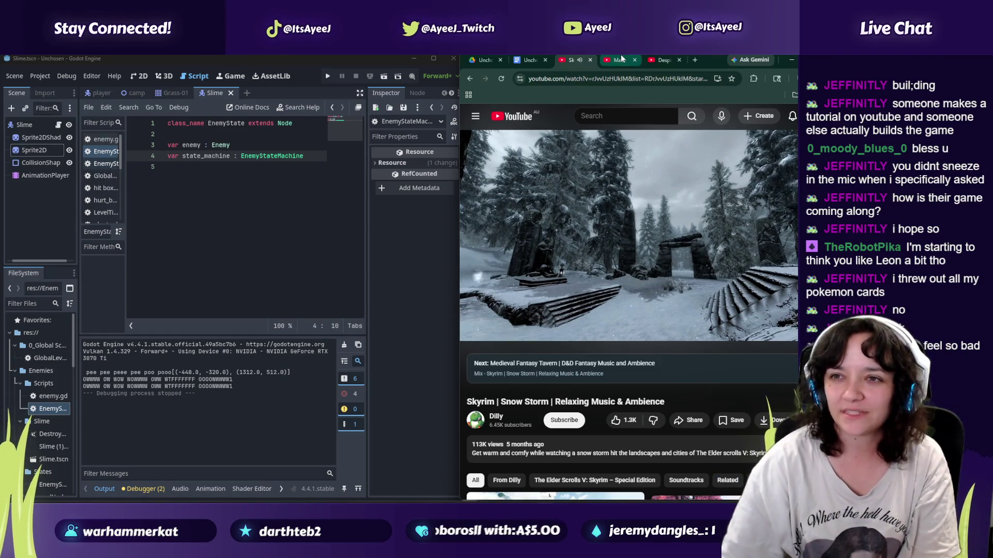
{"action": "mouse_move", "coordinate": [622, 62]}
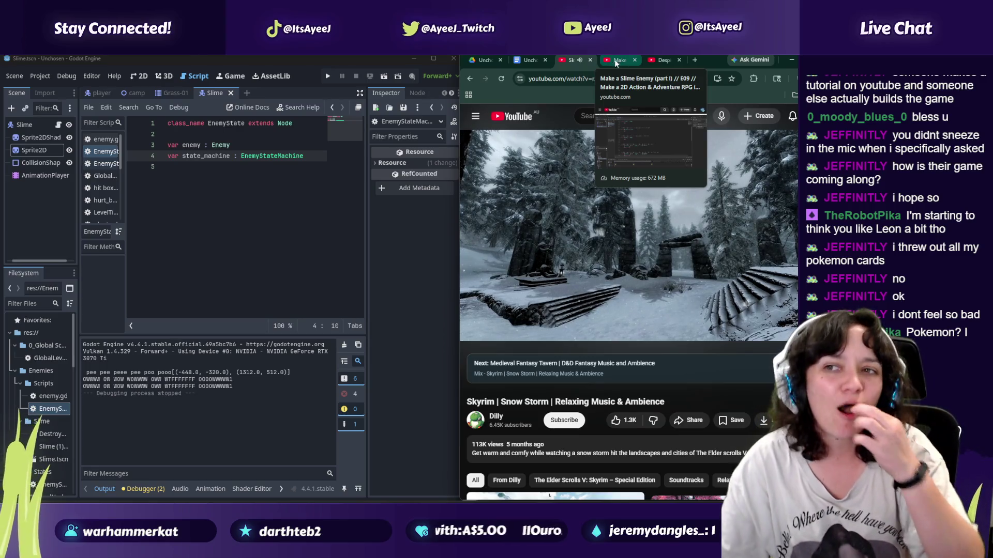
Return to the slime enemy tutorial tab and pause it at 20:08 on the init, enter and exit stubs
{"action": "left_click", "coordinate": [618, 61]}
{"action": "mouse_move", "coordinate": [624, 218]}
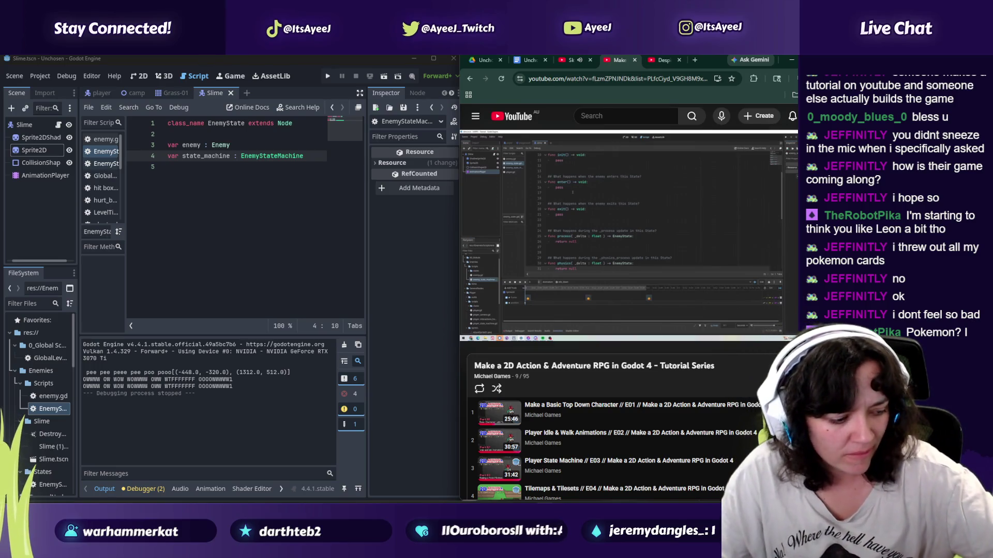
{"action": "left_click", "coordinate": [662, 60]}
{"action": "left_click", "coordinate": [625, 61]}
{"action": "left_click", "coordinate": [613, 203]}
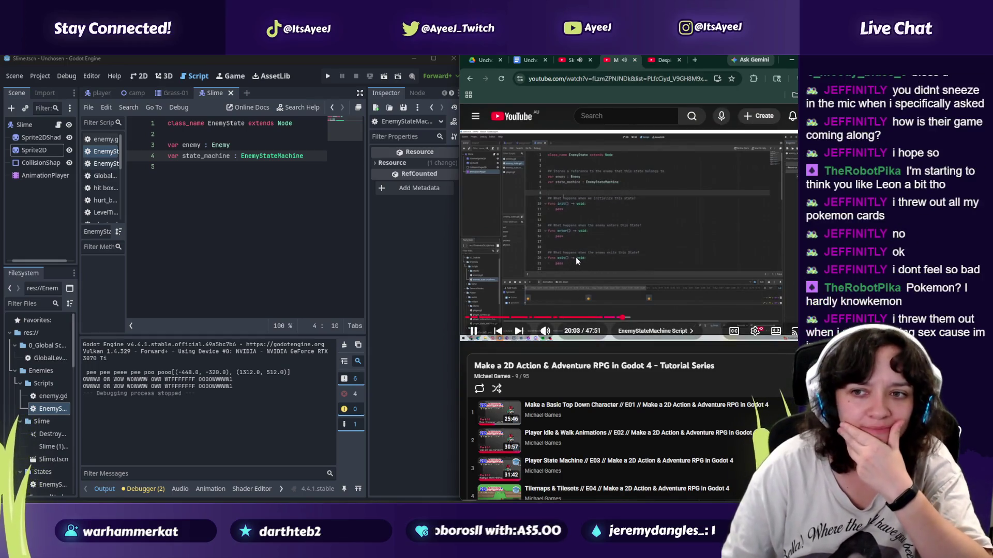
{"action": "left_click", "coordinate": [576, 256]}
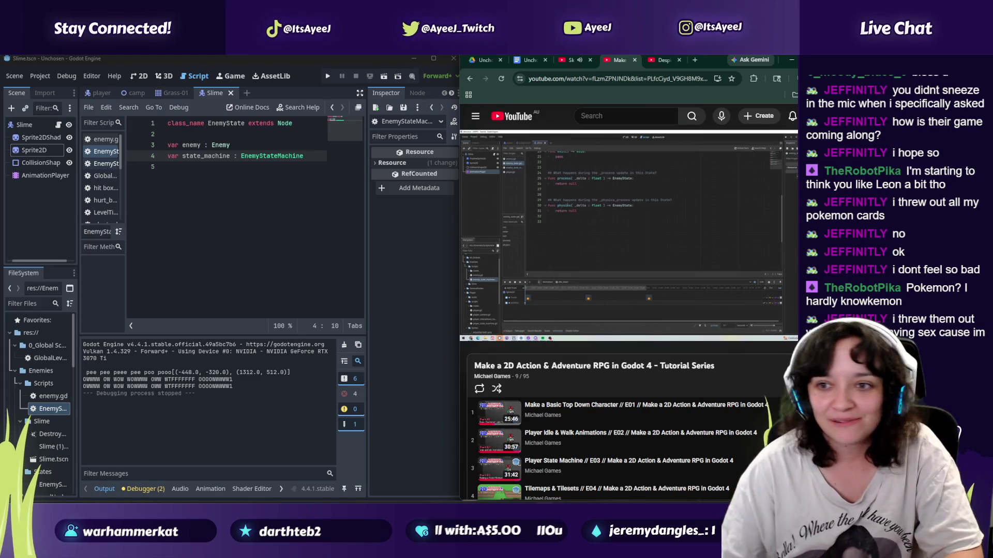
{"action": "left_click", "coordinate": [612, 198]}
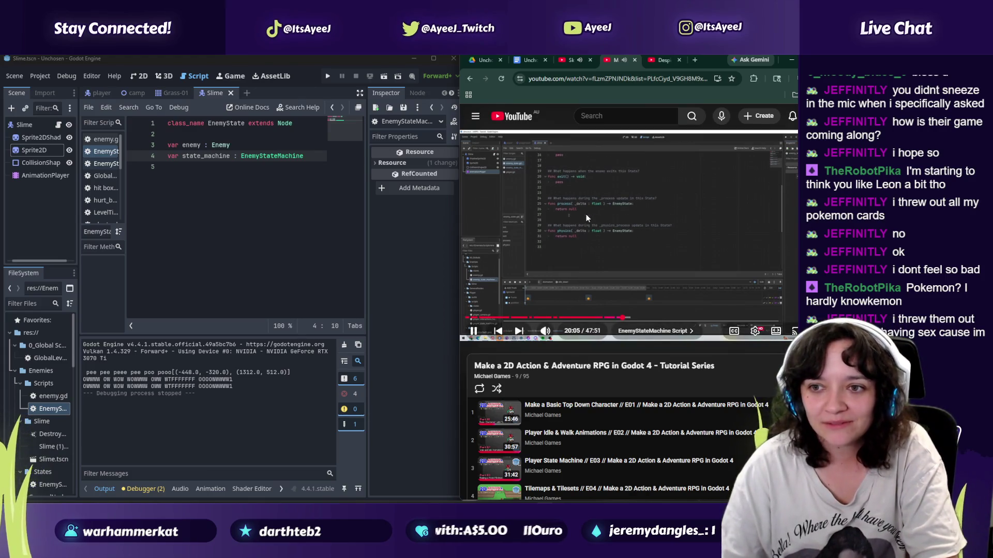
{"action": "left_click", "coordinate": [585, 214]}
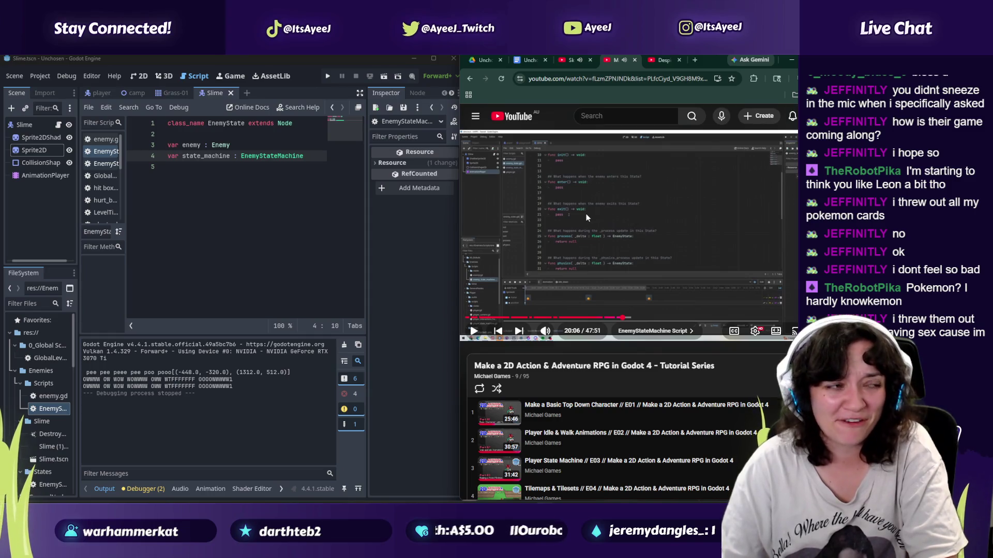
{"action": "left_click", "coordinate": [585, 213]}
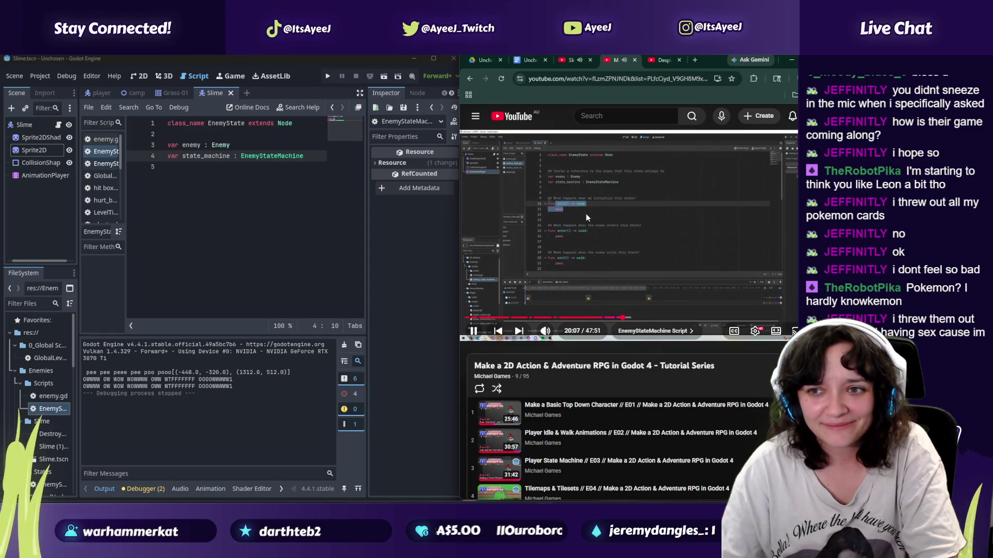
{"action": "left_click", "coordinate": [585, 213]}
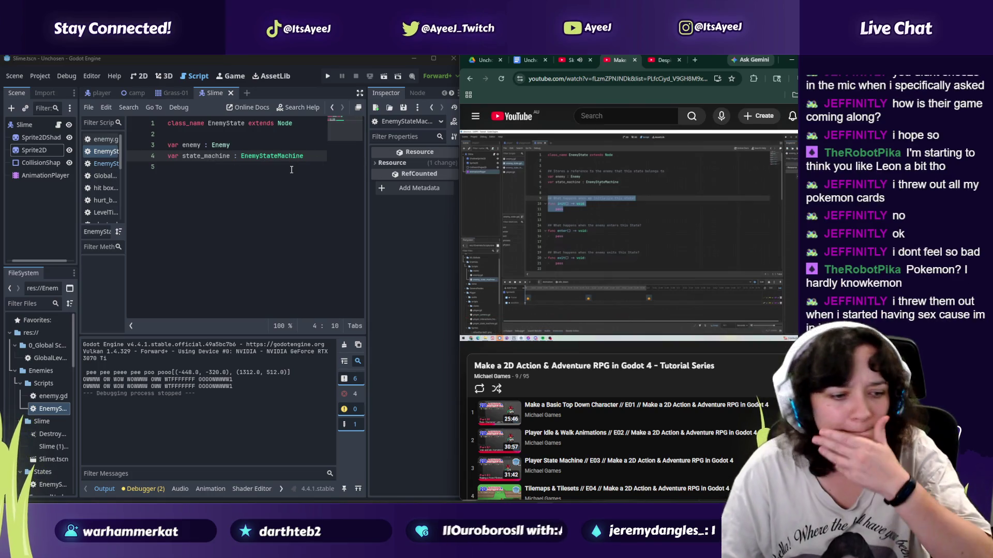
Write func init() -> void: with a pass body below the variables, then begin the next func
{"action": "left_click", "coordinate": [181, 177]}
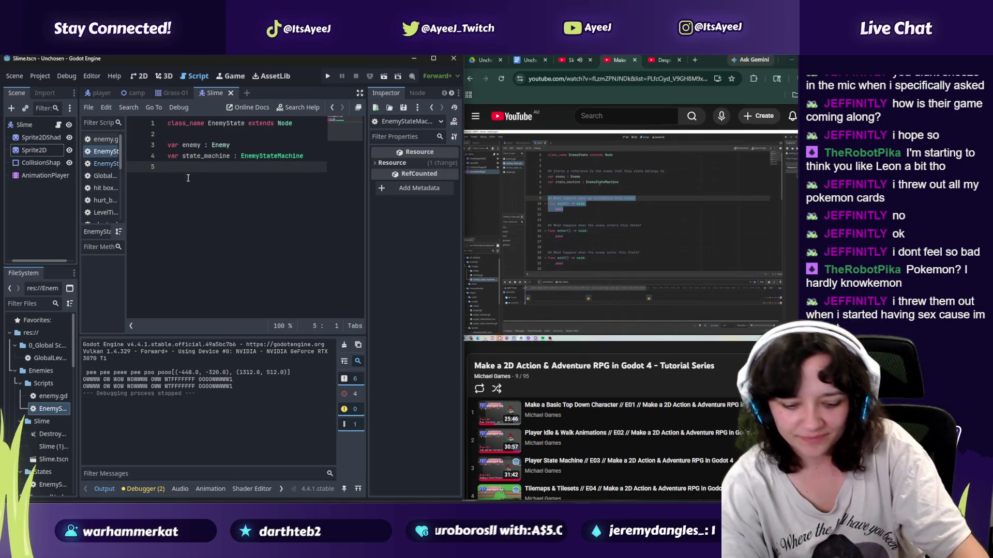
{"action": "key", "text": "Return"}
{"action": "type", "text": "func "}
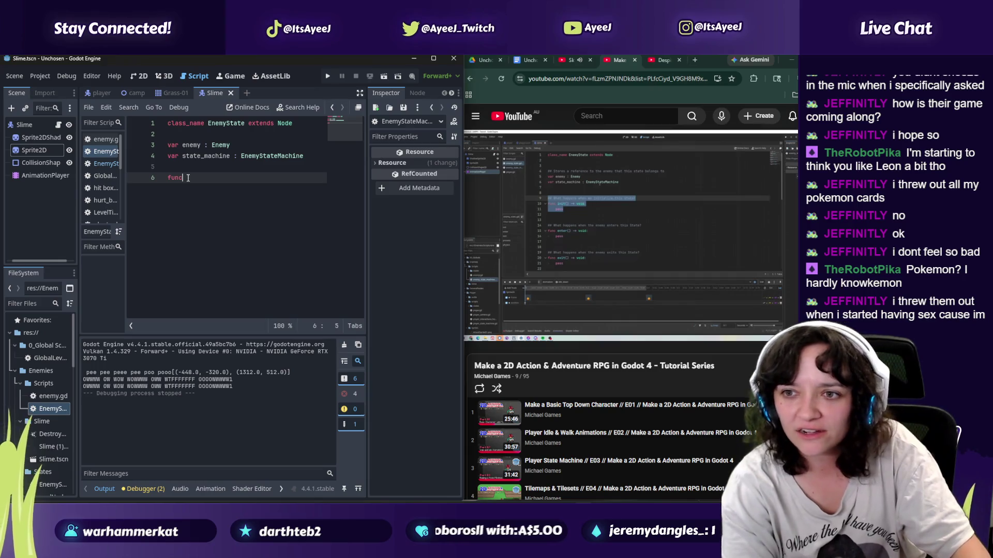
{"action": "type", "text": "init"}
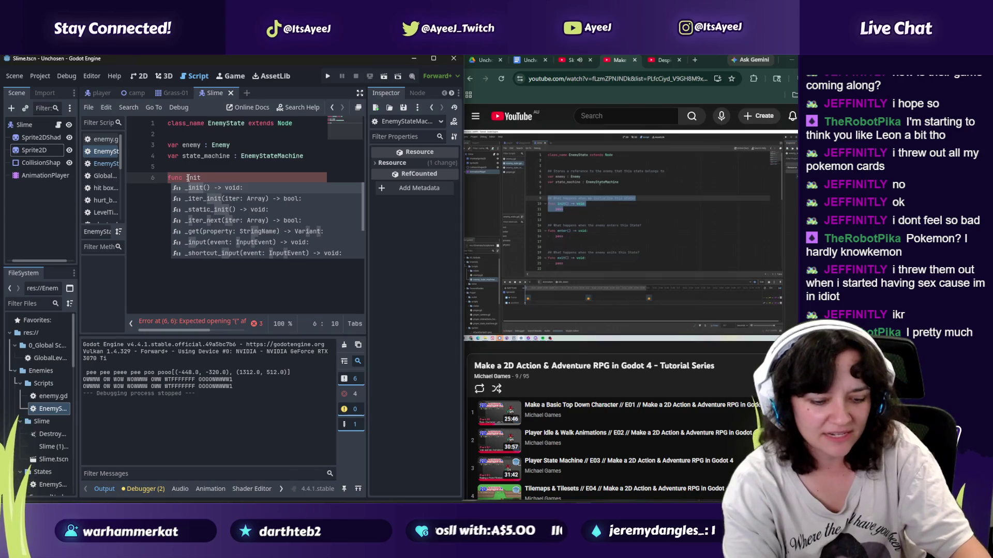
{"action": "type", "text": "() ->"}
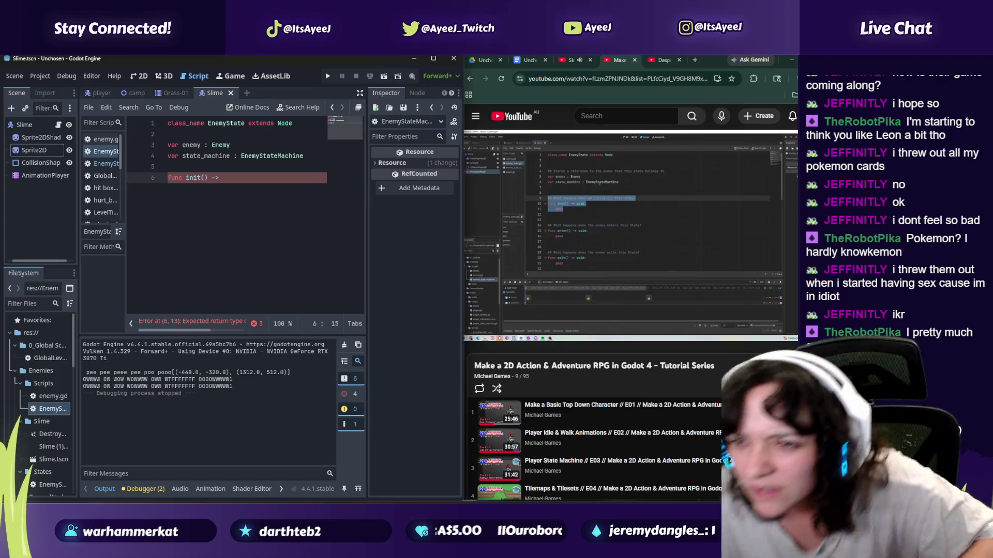
{"action": "mouse_move", "coordinate": [562, 241]}
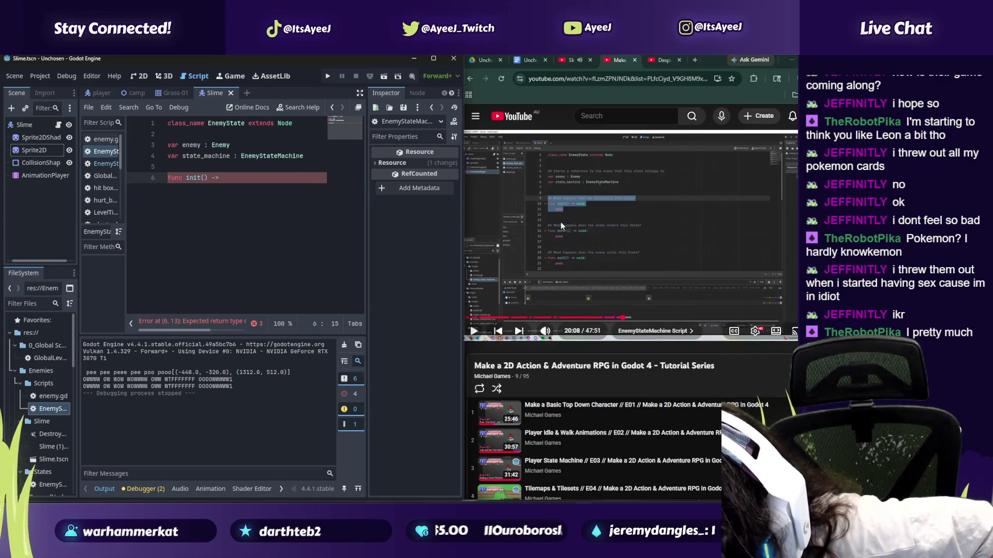
{"action": "type", "text": "oid:"}
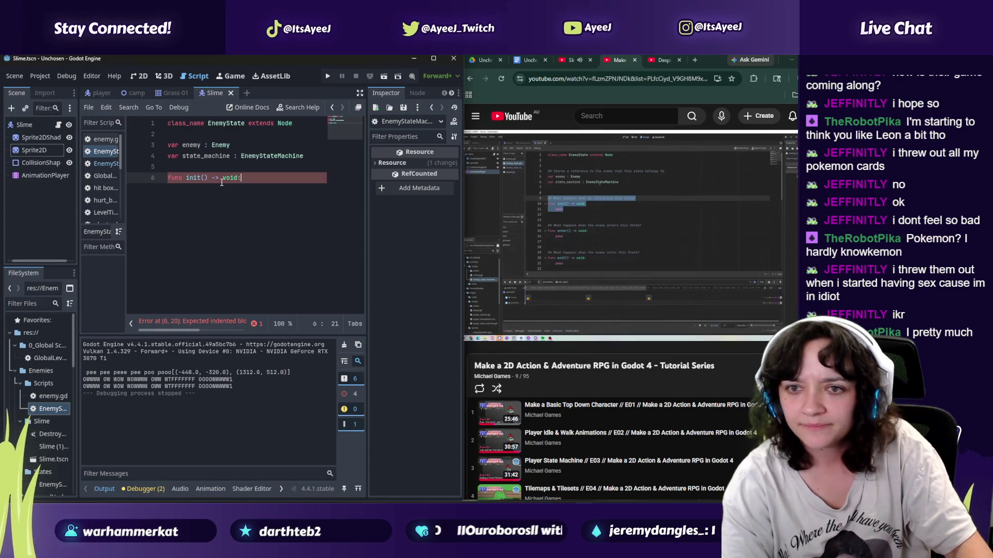
{"action": "key", "text": "Return"}
{"action": "type", "text": "ss"}
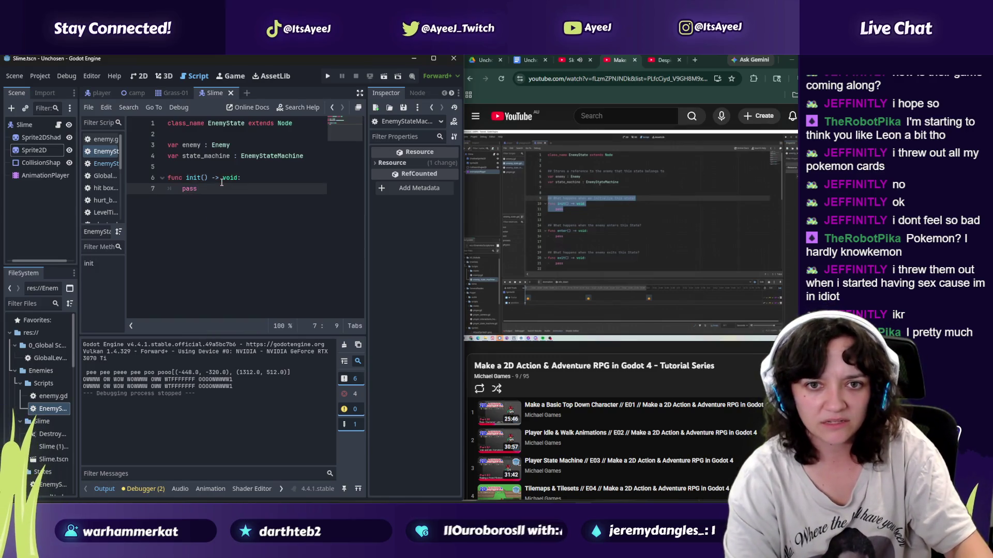
{"action": "key", "text": "Return"}
{"action": "key", "text": "Return"}
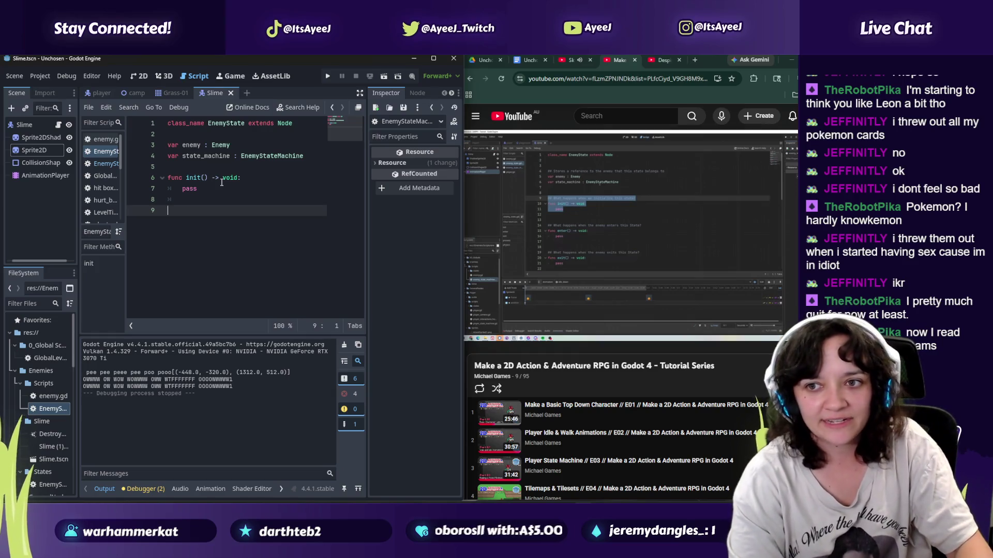
{"action": "type", "text": "fanc"}
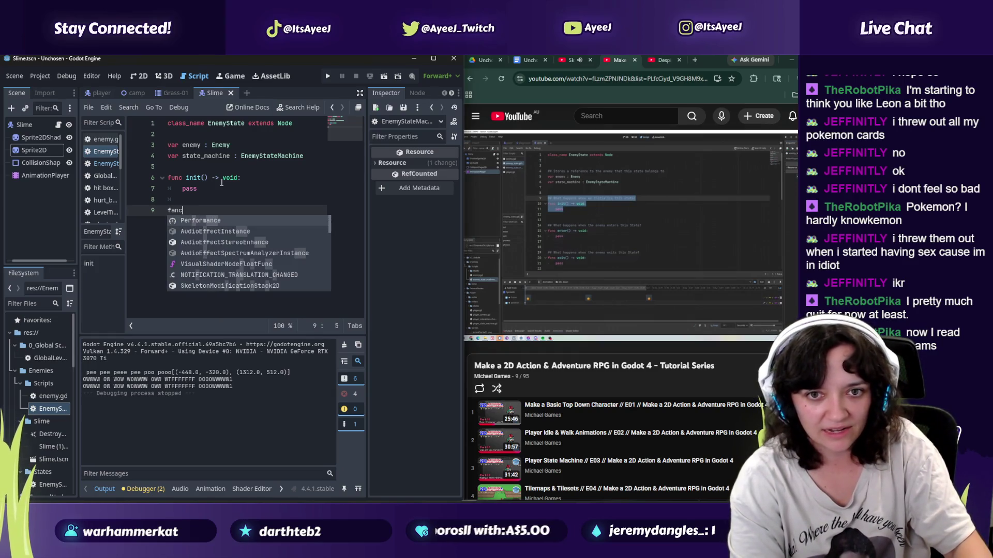